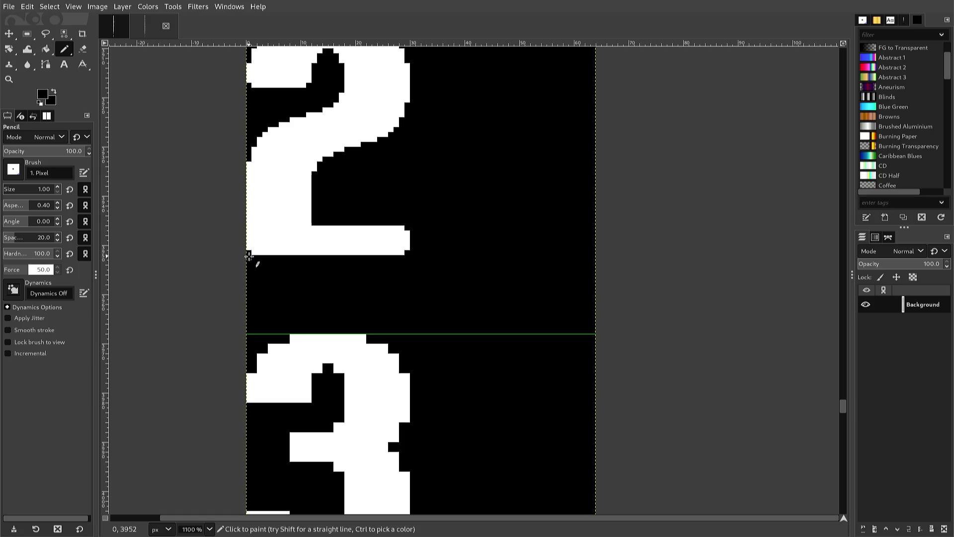
Step: Smooth the 3's top-left staircase by adding white pixels and blackening stray edge pixels
scroll(247, 258, down, 3)
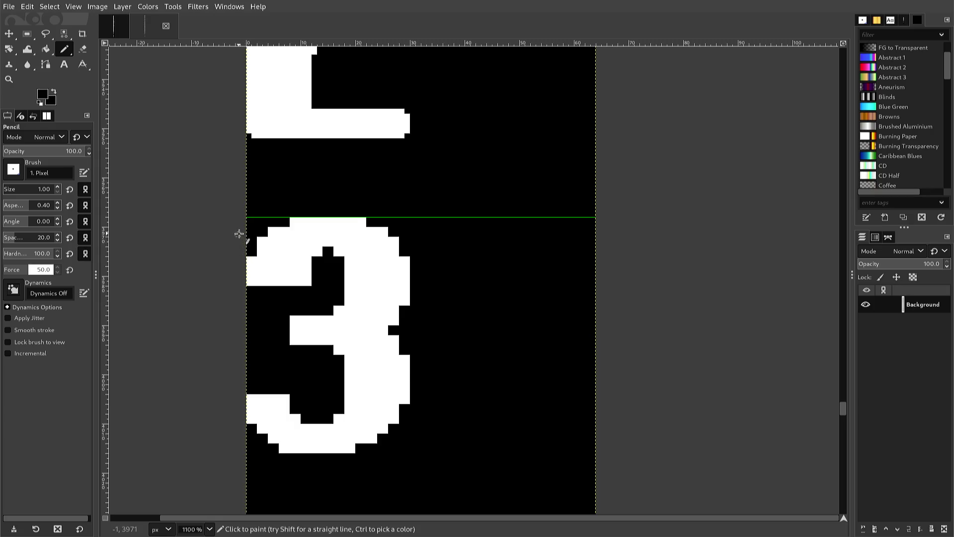
scroll(238, 232, up, 3)
scroll(237, 231, down, 3)
scroll(235, 232, down, 3)
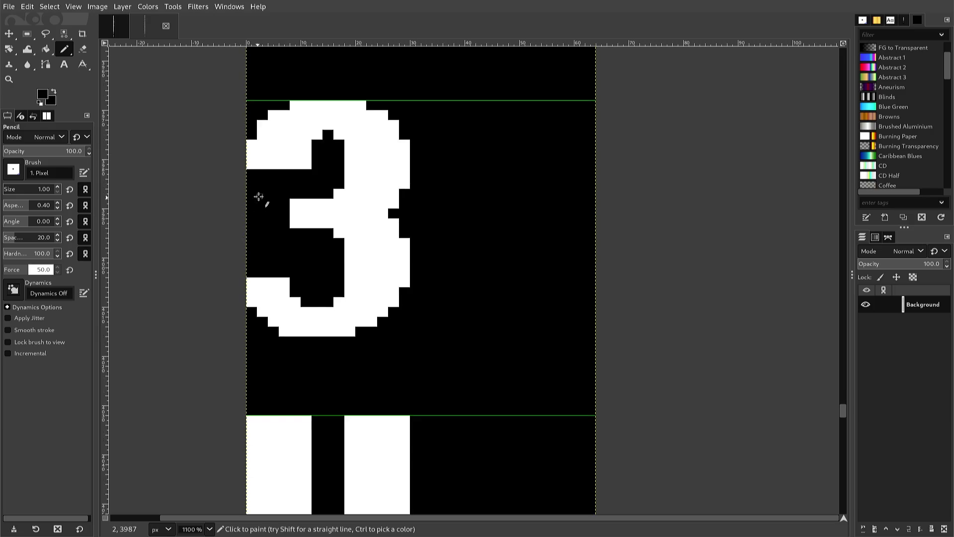
ctrl+scroll(259, 195, up, 1)
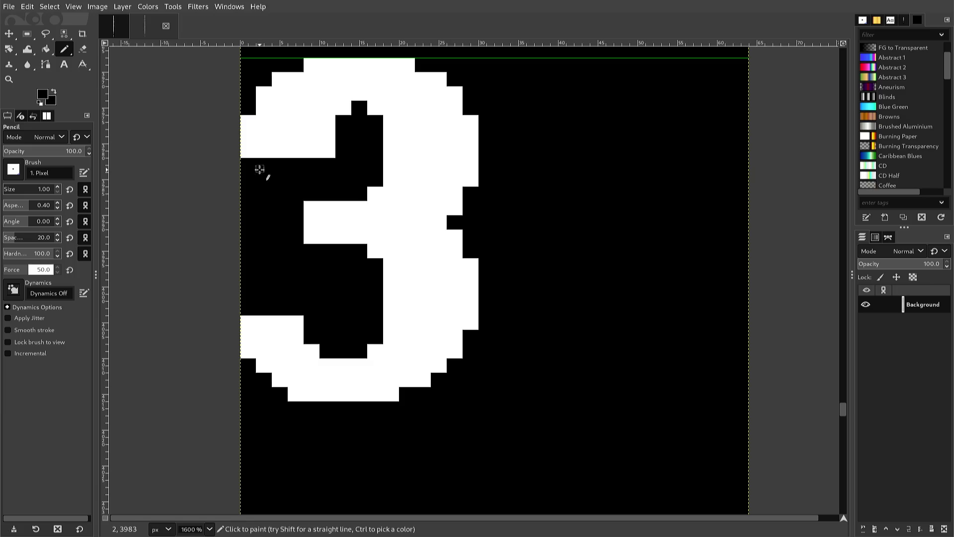
ctrl+click(254, 149)
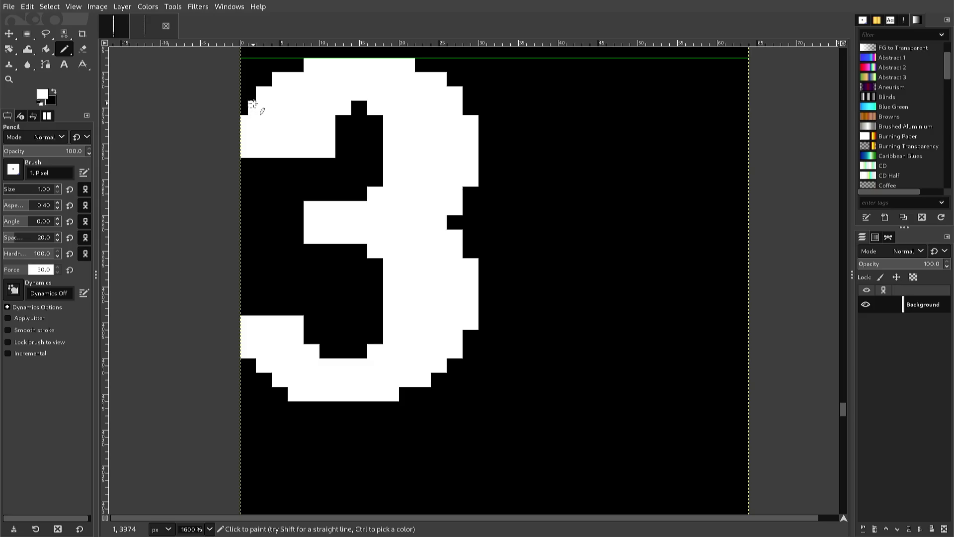
click(268, 83)
click(291, 68)
click(298, 68)
ctrl+click(300, 56)
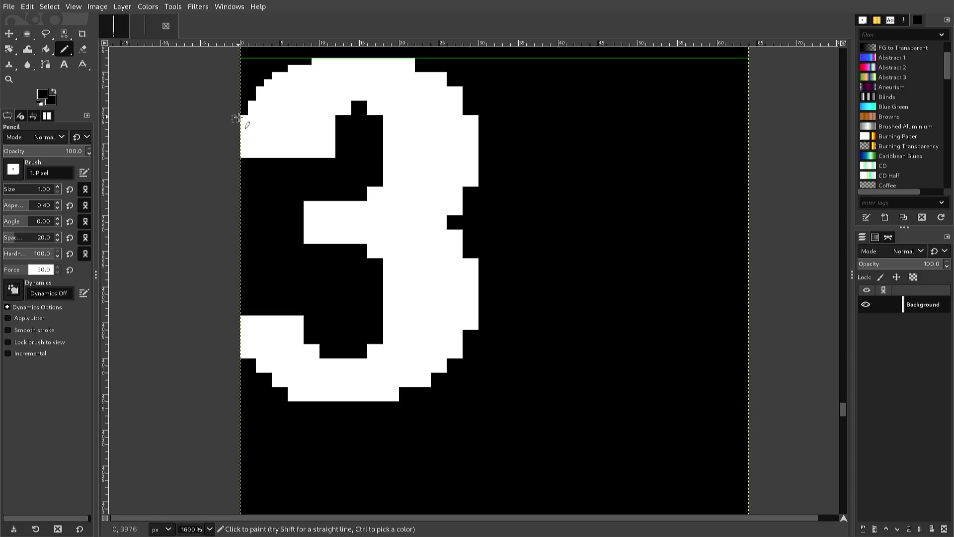
click(240, 155)
click(332, 155)
Step: Fill the 3's upper inner notch with white pixels to reshape the hollow
key(x)
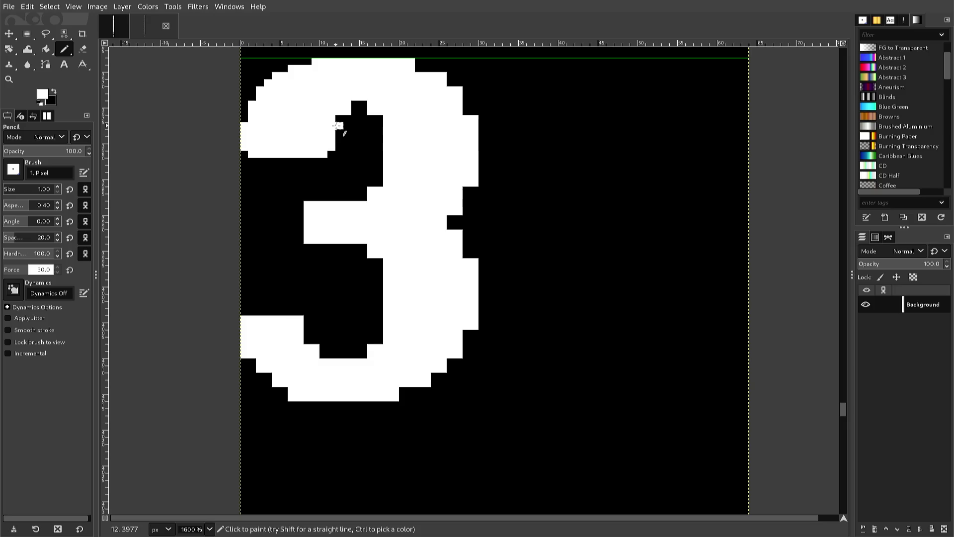
click(338, 117)
click(354, 104)
click(362, 104)
click(379, 119)
click(380, 124)
drag(378, 183, 378, 174)
click(372, 194)
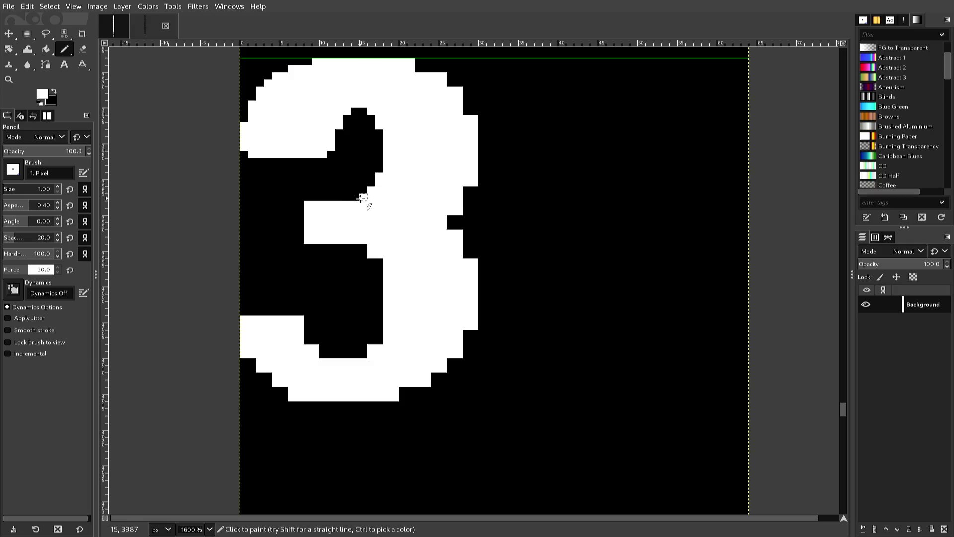
click(357, 198)
key(ctrl)
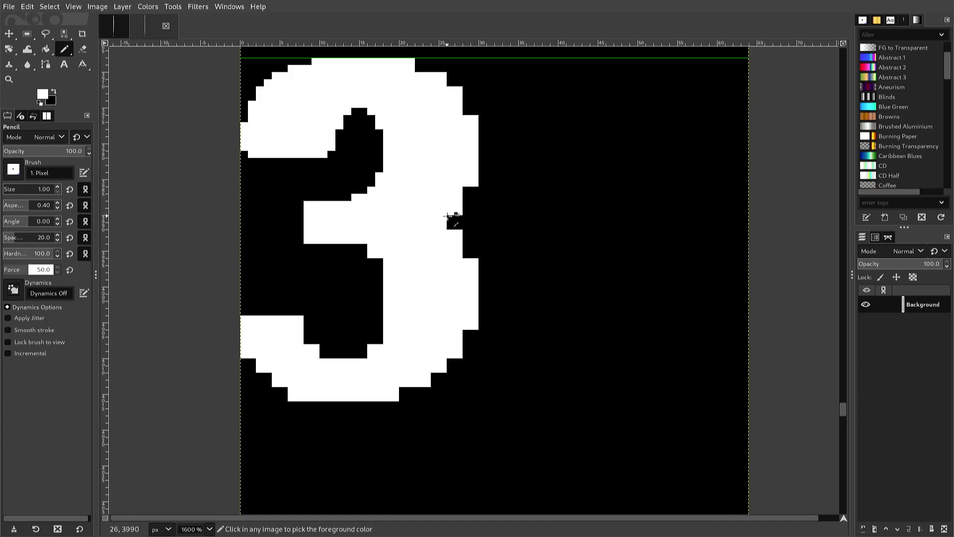
Step: Paint black pixels into the 3's right side where the bowls meet, forming a stepped notch
ctrl+click(449, 218)
click(450, 212)
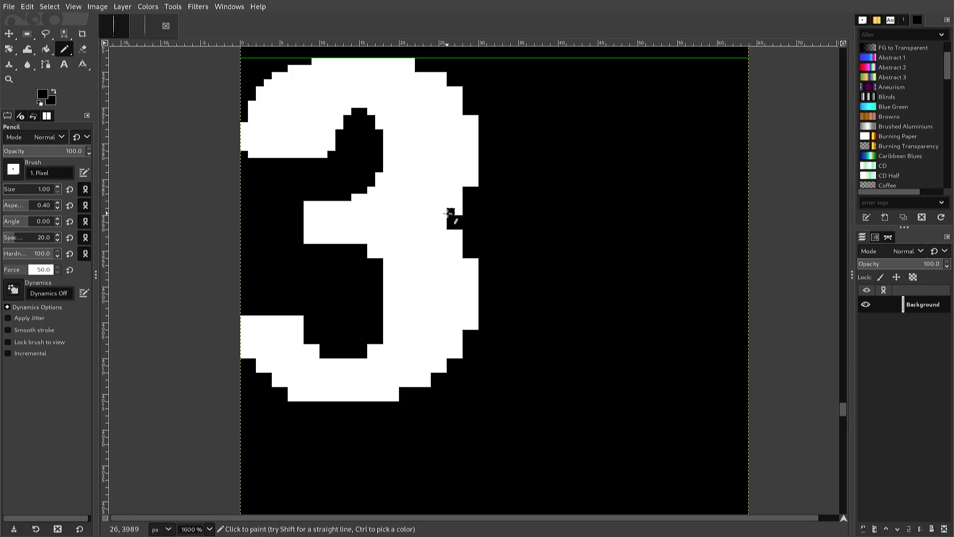
click(456, 214)
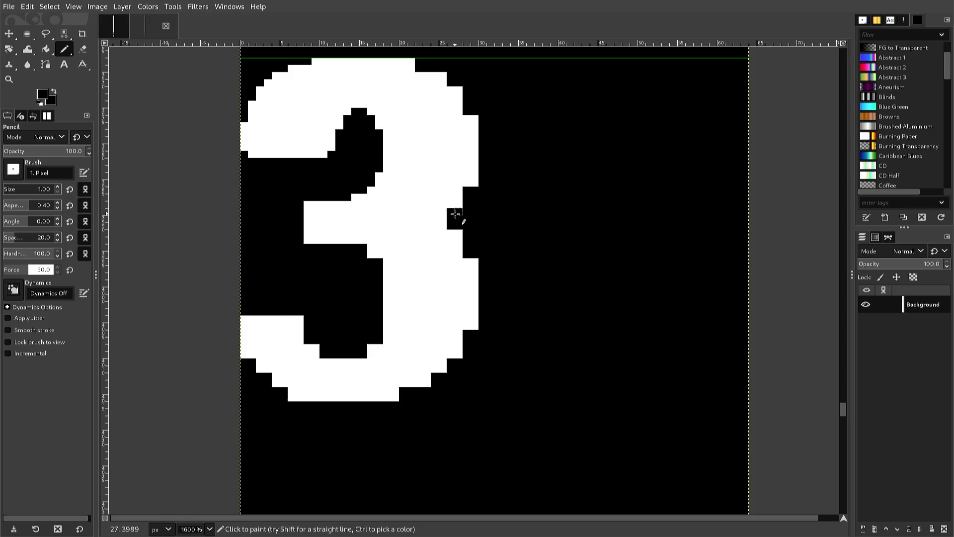
click(465, 183)
click(473, 183)
Step: Touch up individual pixels along the 3's right edge to even out the notch steps
key(x)
key(x)
click(476, 173)
click(466, 190)
click(443, 219)
ctrl+click(449, 171)
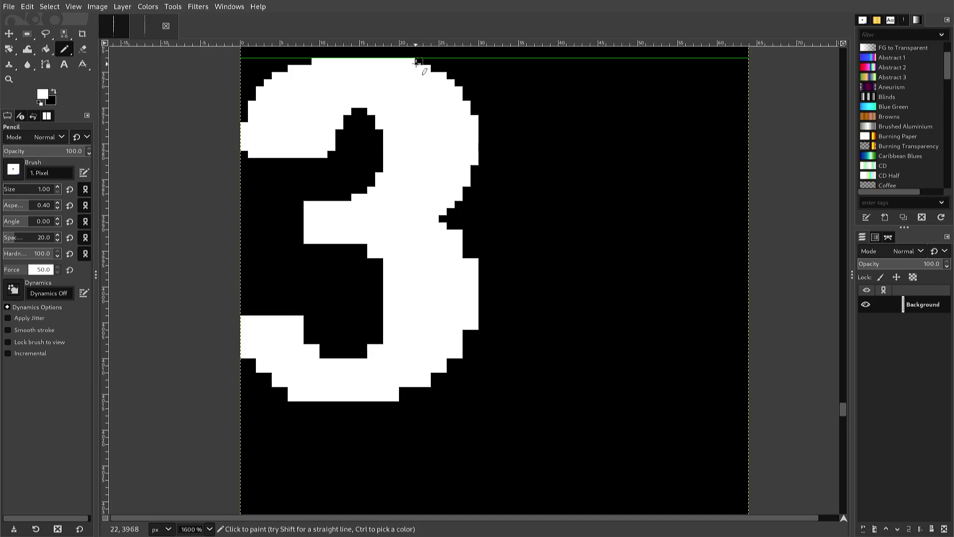
ctrl+click(414, 61)
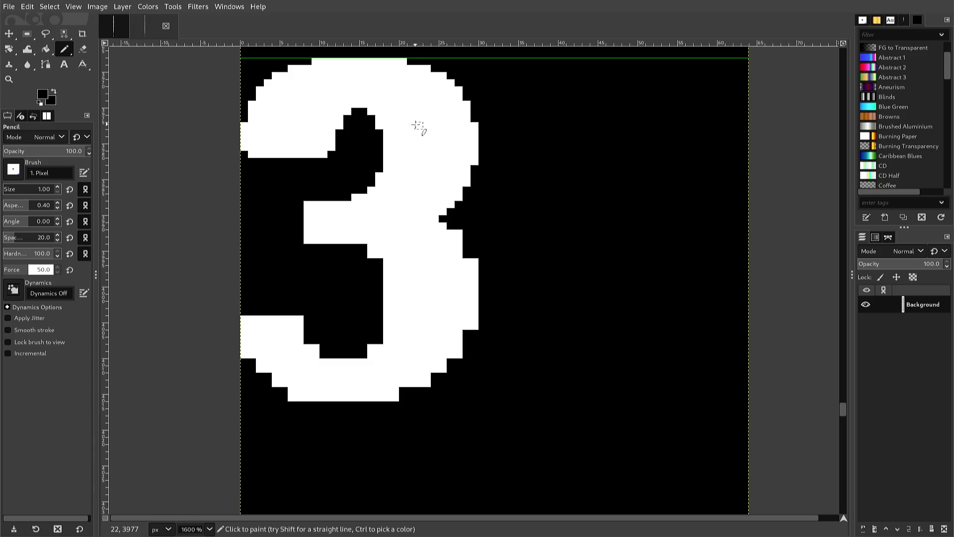
key(r)
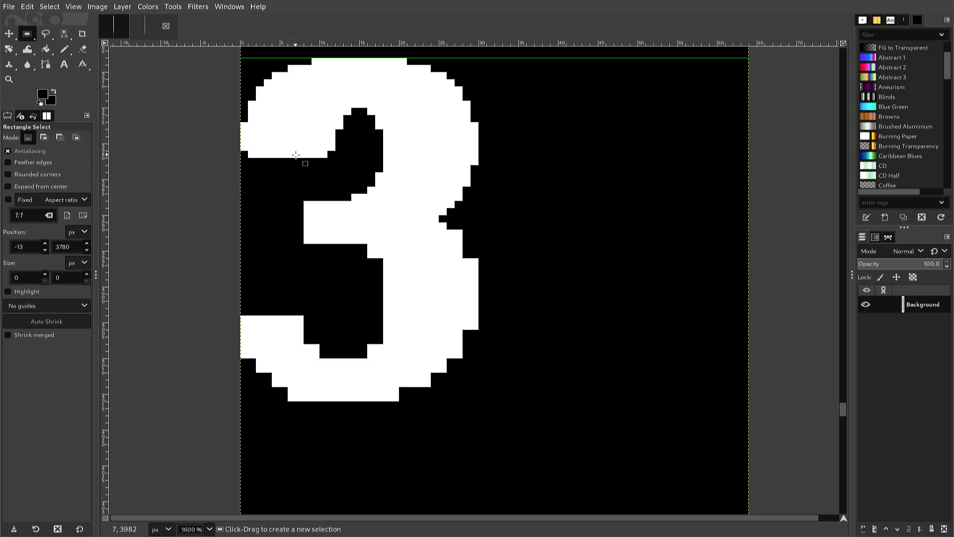
Step: Copy the 3's middle band, flip it vertically, nudge it one pixel lower and anchor it
mouse_move(279, 160)
mouse_down()
mouse_move(279, 202)
mouse_move(324, 222)
mouse_move(475, 215)
mouse_move(478, 223)
mouse_up()
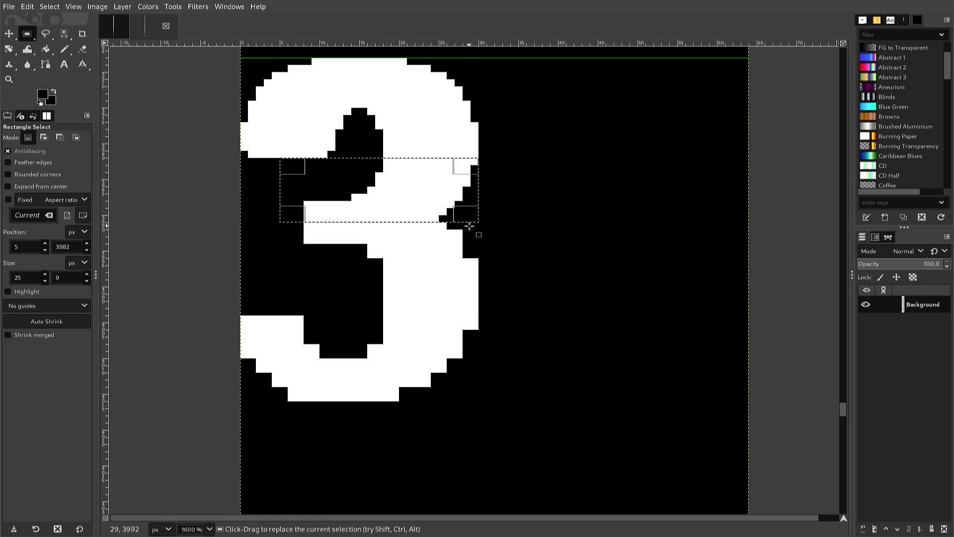
key(ctrl+c)
key(ctrl+v)
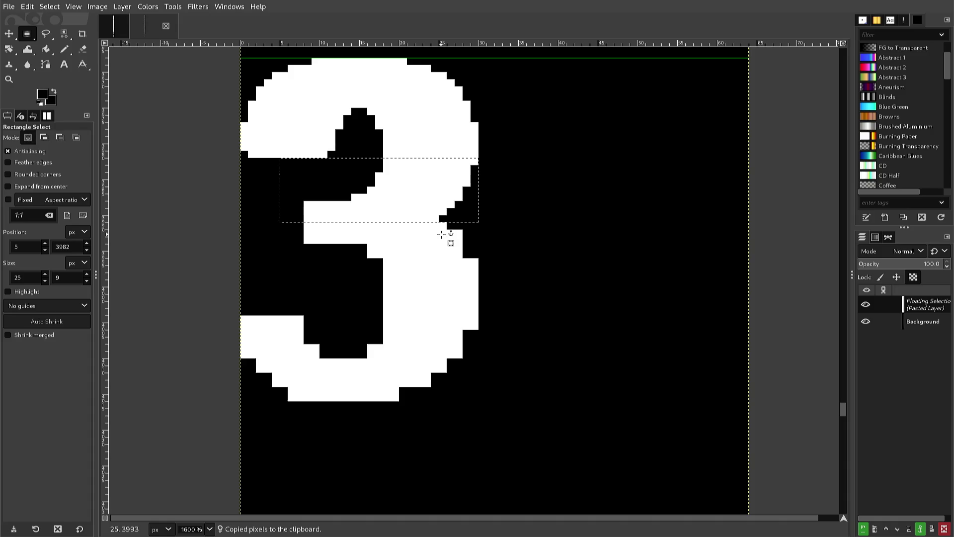
key(alt+l)
key(t)
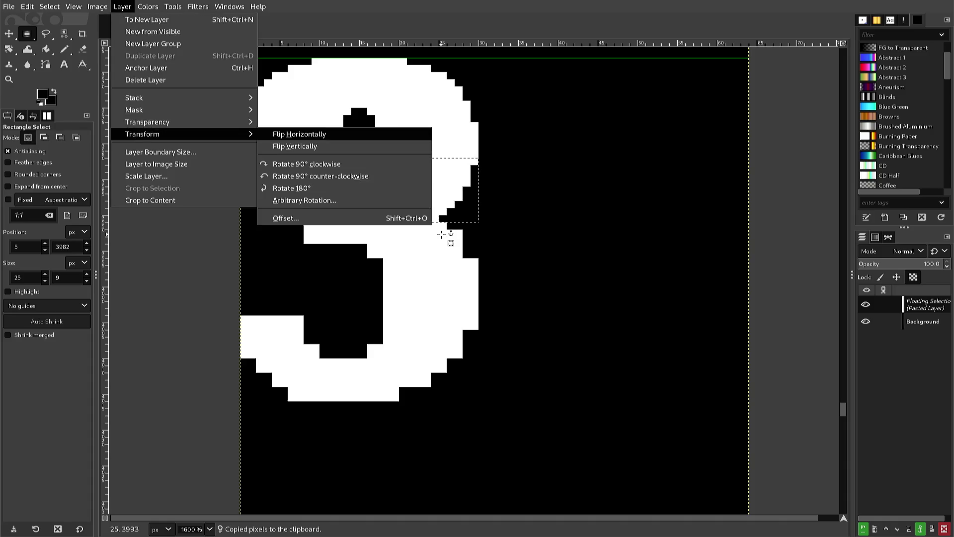
key(Return)
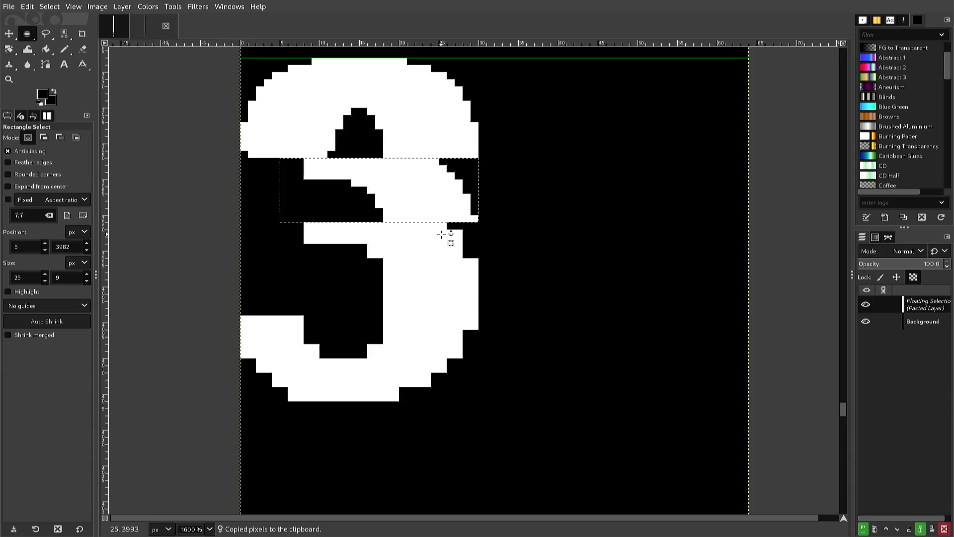
key(Down)
key(Down)
key(Down)
key(Down)
key(Down)
key(Down)
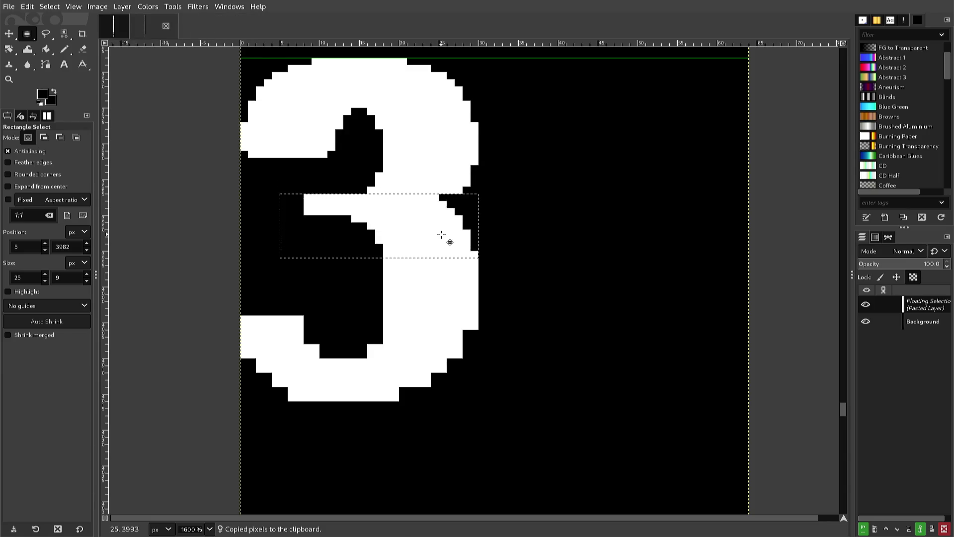
key(Down)
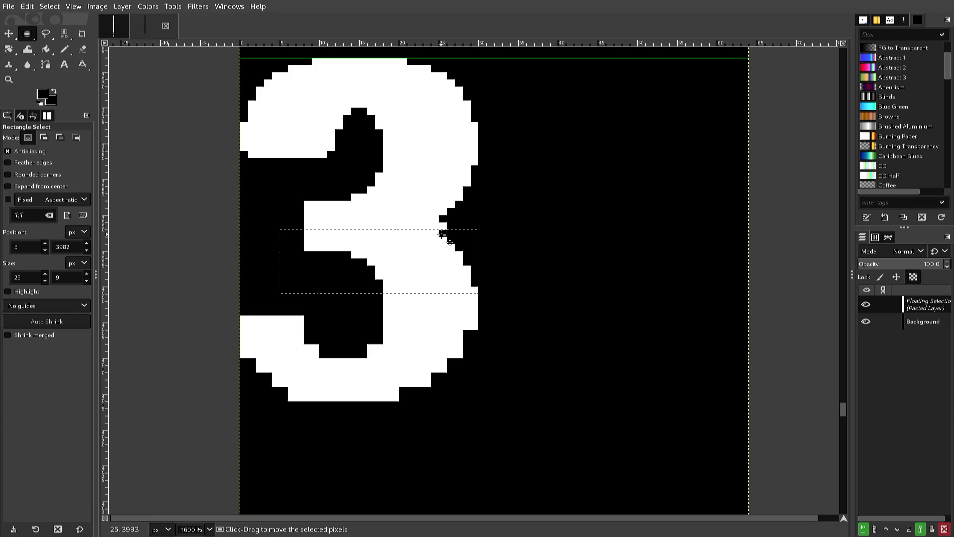
key(Up)
key(Up)
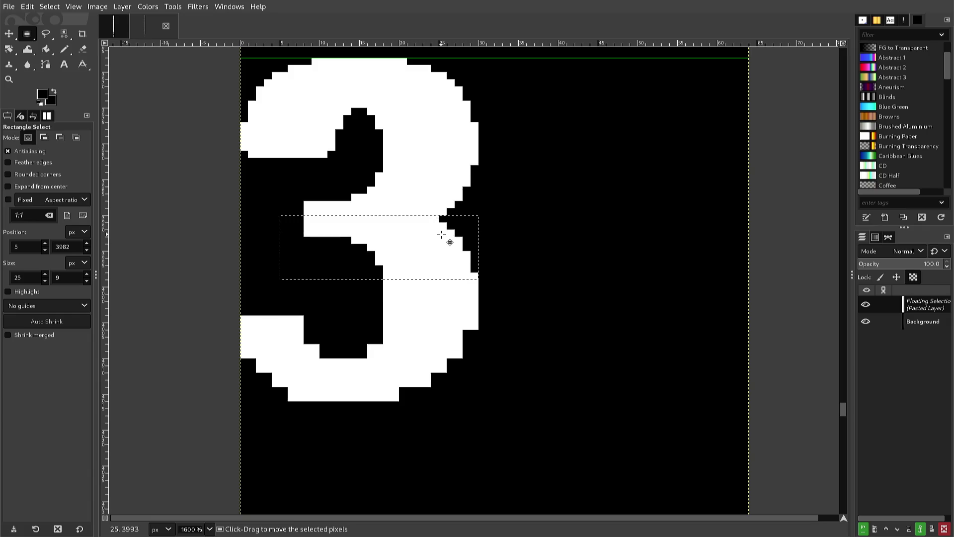
click(471, 195)
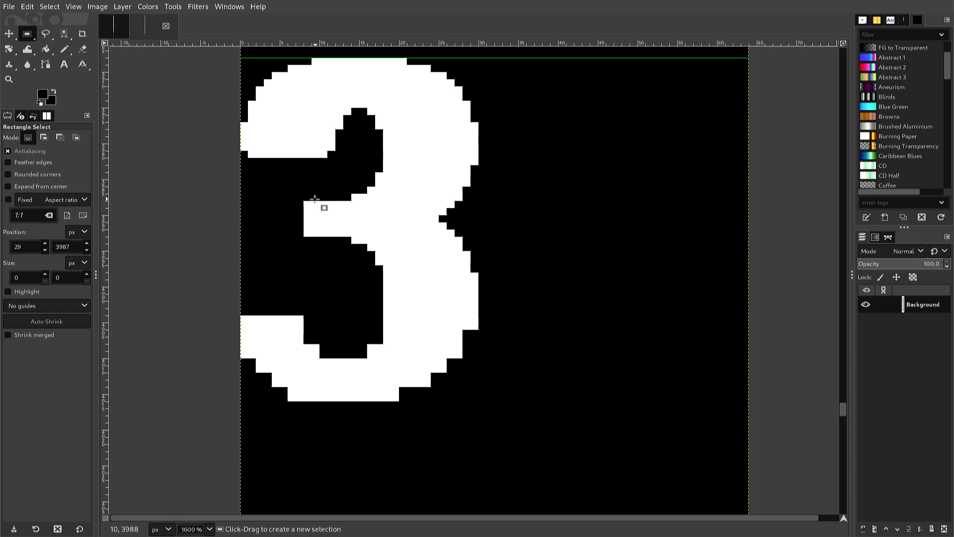
Step: Add white Pencil pixels and a short vertical line at the middle arm's left tip
key(n)
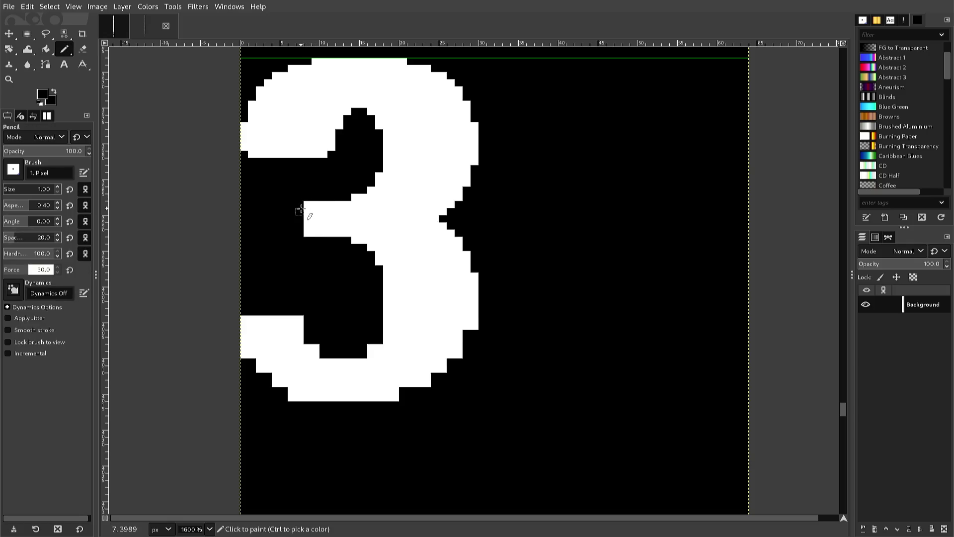
key(ctrl)
ctrl+click(305, 211)
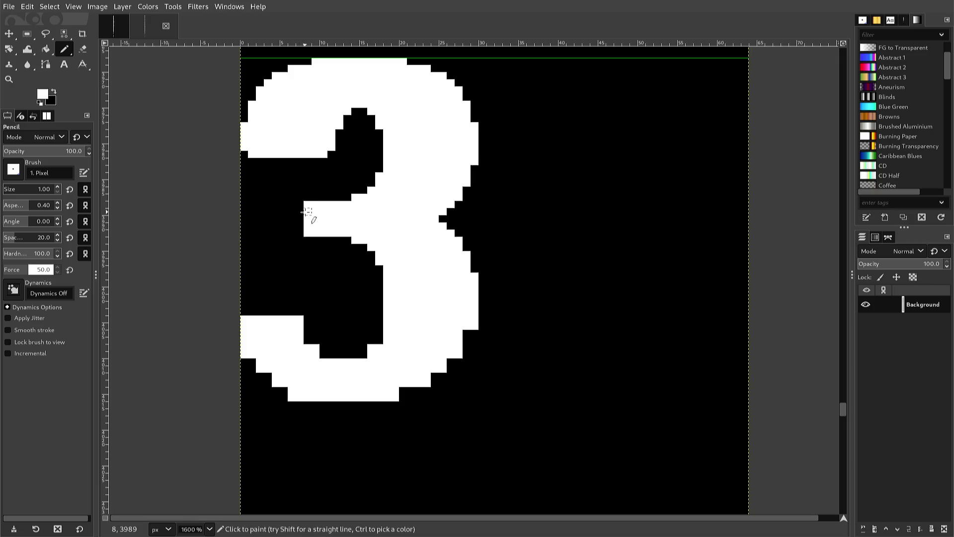
click(300, 212)
shift+click(301, 226)
key(r)
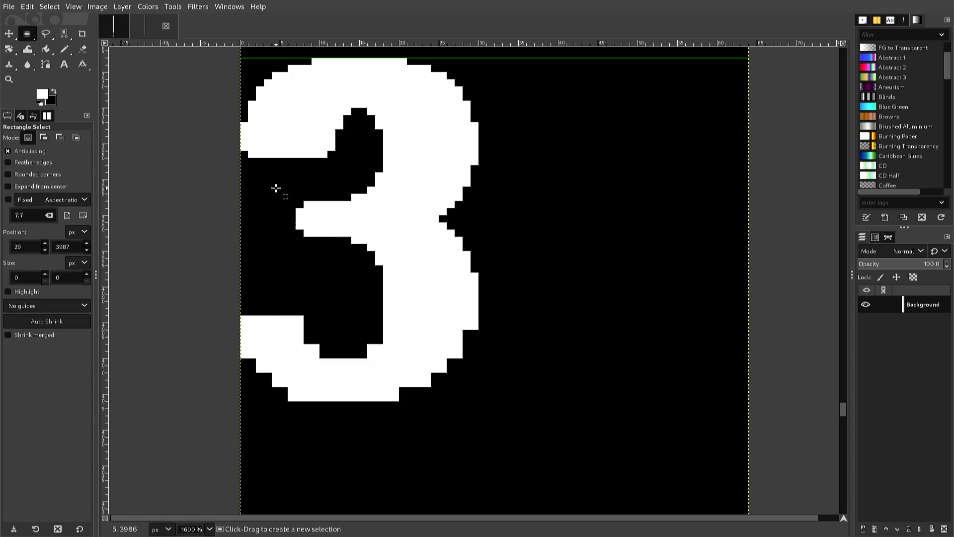
Step: Copy the 3's top bowl, flip it vertically and anchor it as the lower curve
mouse_move(240, 165)
mouse_down()
mouse_move(479, 160)
mouse_move(488, 128)
mouse_move(466, 87)
mouse_move(478, 58)
mouse_up()
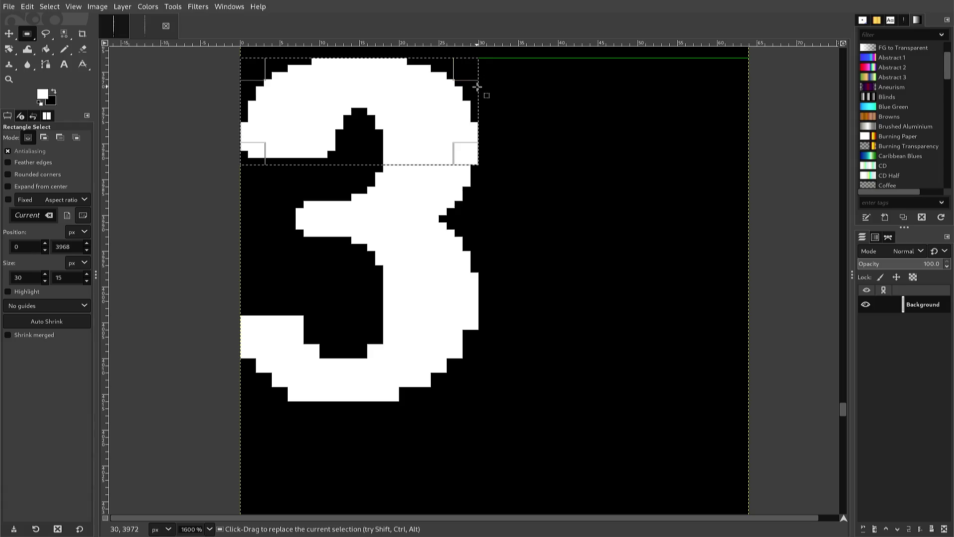
key(ctrl+c)
key(ctrl+v)
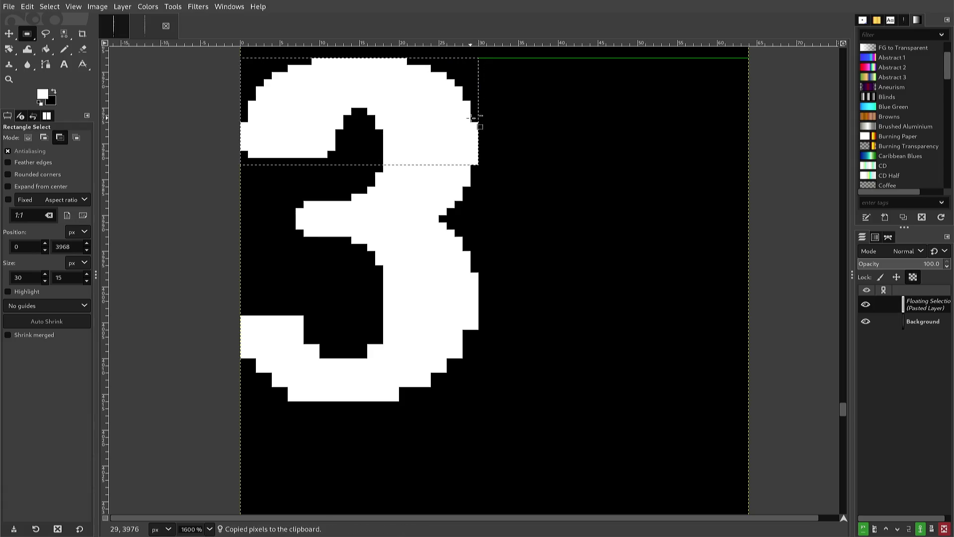
key(Down)
key(Down)
key(Down)
key(Down)
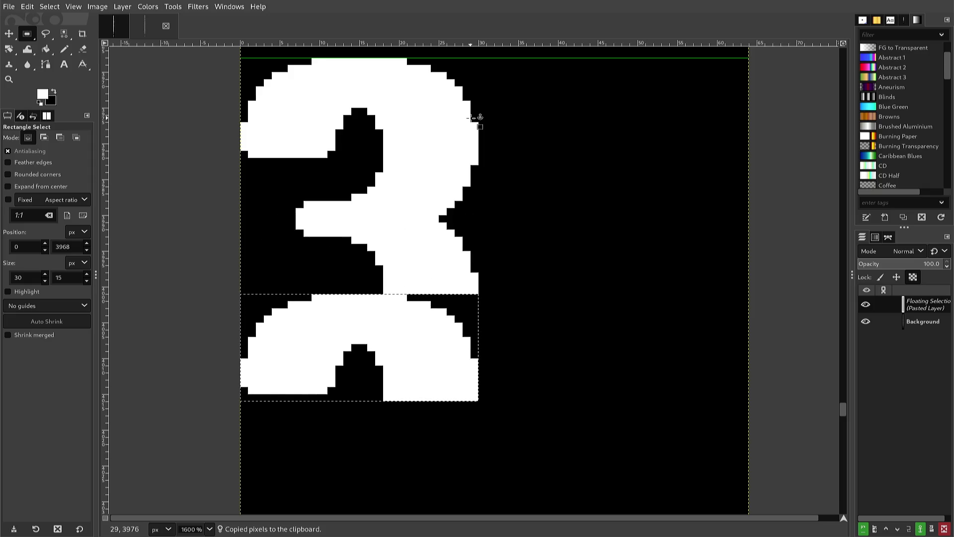
key(alt+l)
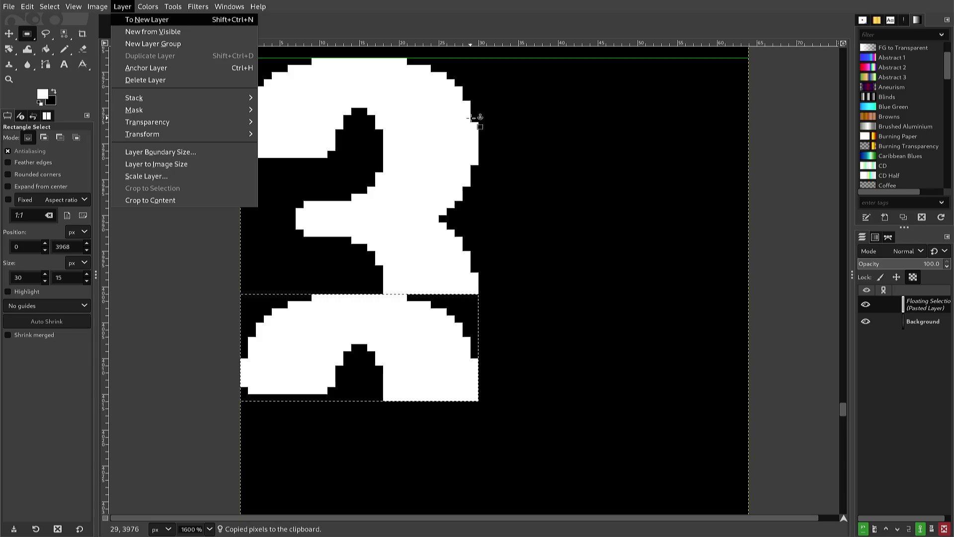
key(t)
key(Down)
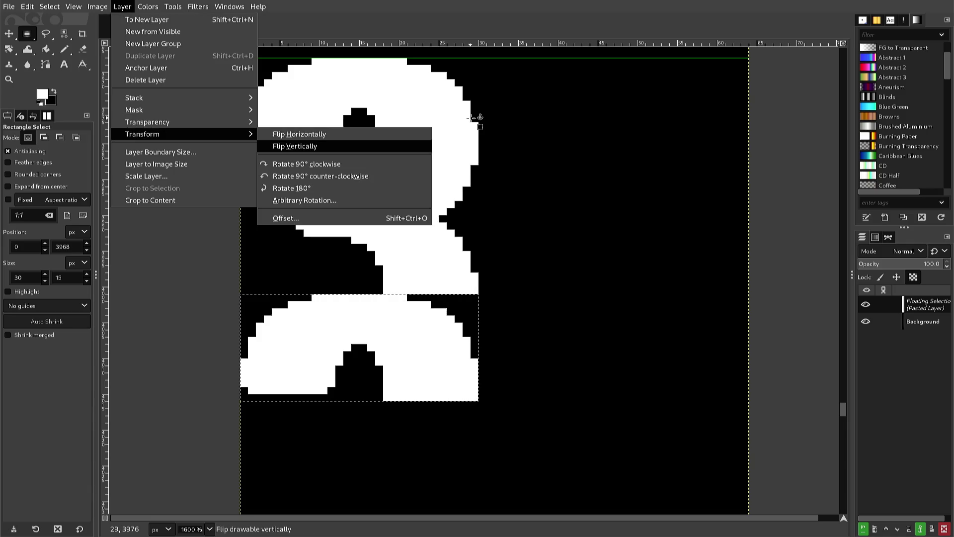
key(Return)
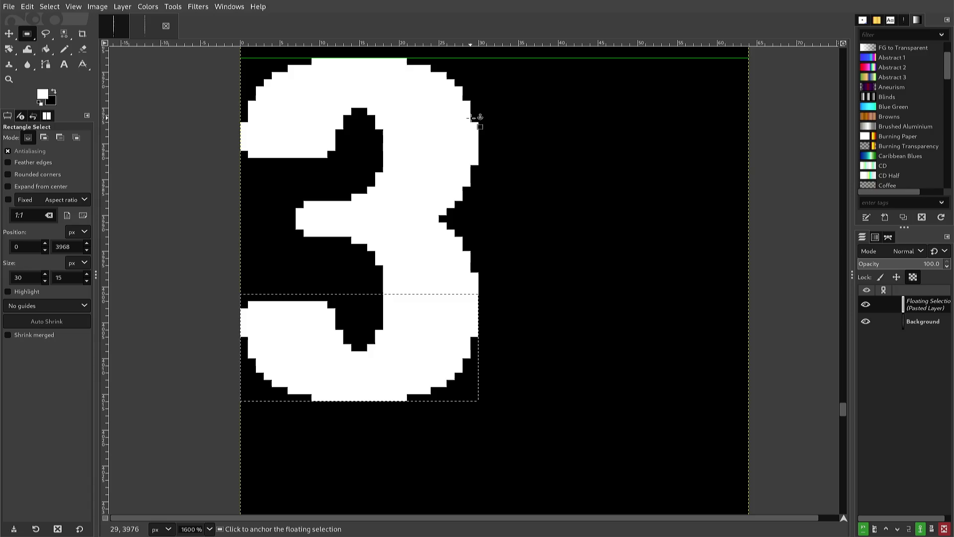
click(471, 117)
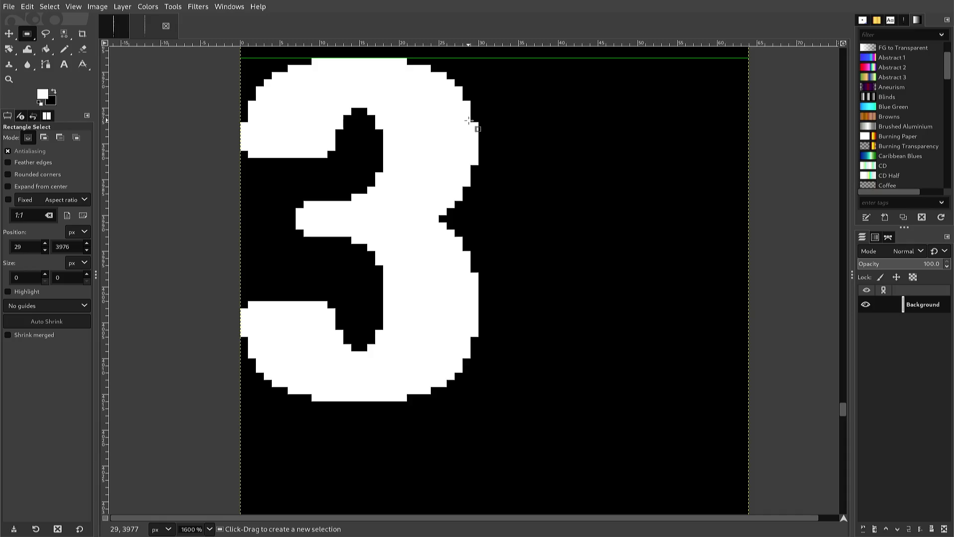
scroll(469, 120, down, 5)
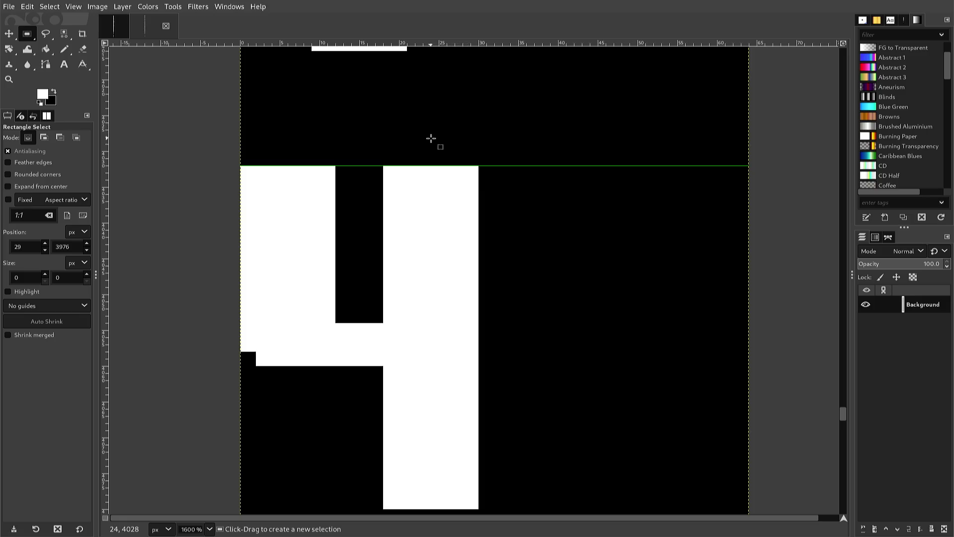
Step: Undo a stray Pencil pixel on the 4 and re-export the font sheet
key(n)
click(340, 213)
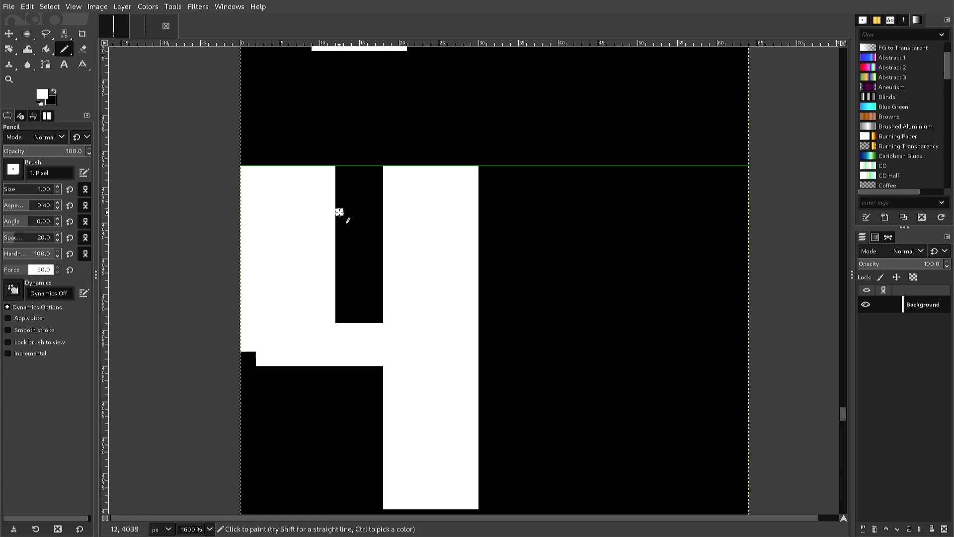
key(ctrl+z)
key(ctrl)
key(ctrl+e)
Step: Black out the top corner pixels of the 4's left arm and right column
ctrl+click(340, 214)
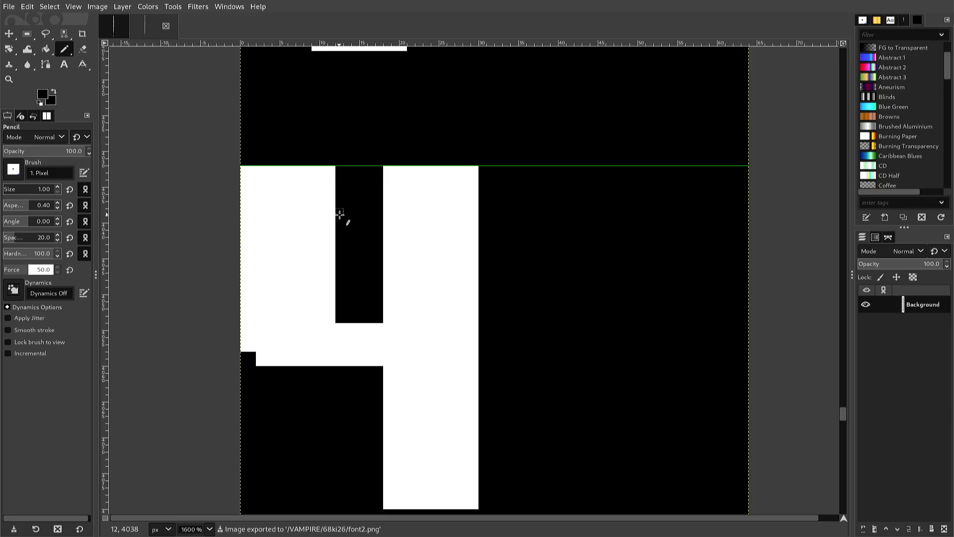
click(332, 169)
click(244, 169)
click(387, 169)
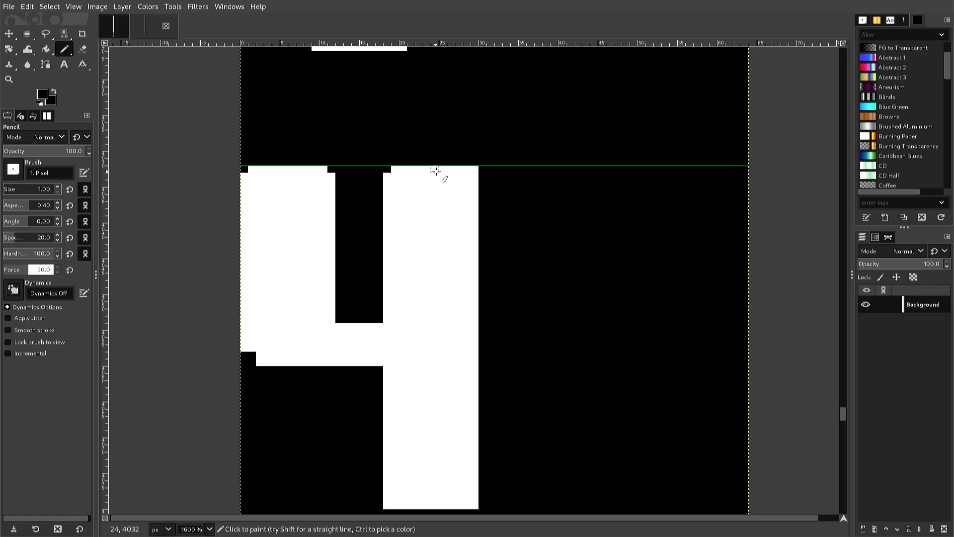
click(475, 169)
Step: Step the crossbar's left edge and the notch beneath it, restoring one white corner pixel
click(241, 334)
click(240, 341)
key(ctrl)
key(ctrl+z)
key(ctrl+z)
click(240, 343)
click(257, 362)
click(267, 362)
ctrl+click(277, 341)
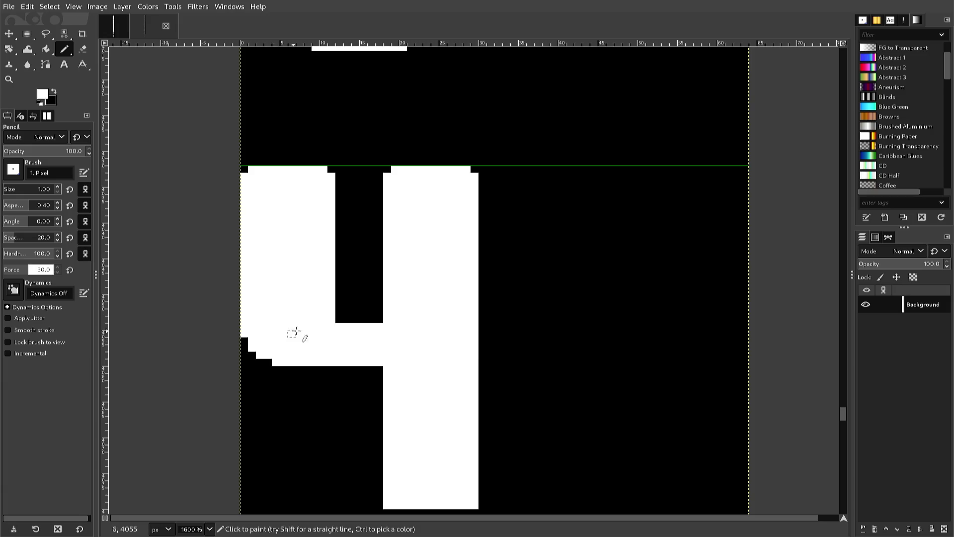
click(339, 320)
scroll(318, 336, down, 3)
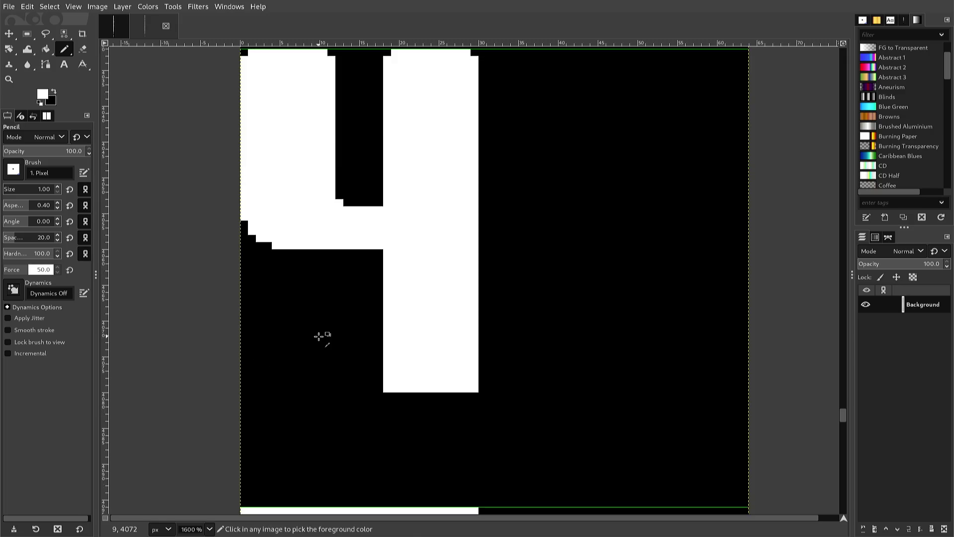
Step: Round the bottom-left and bottom-right corners of the 4's stem with black pixels
ctrl+click(318, 337)
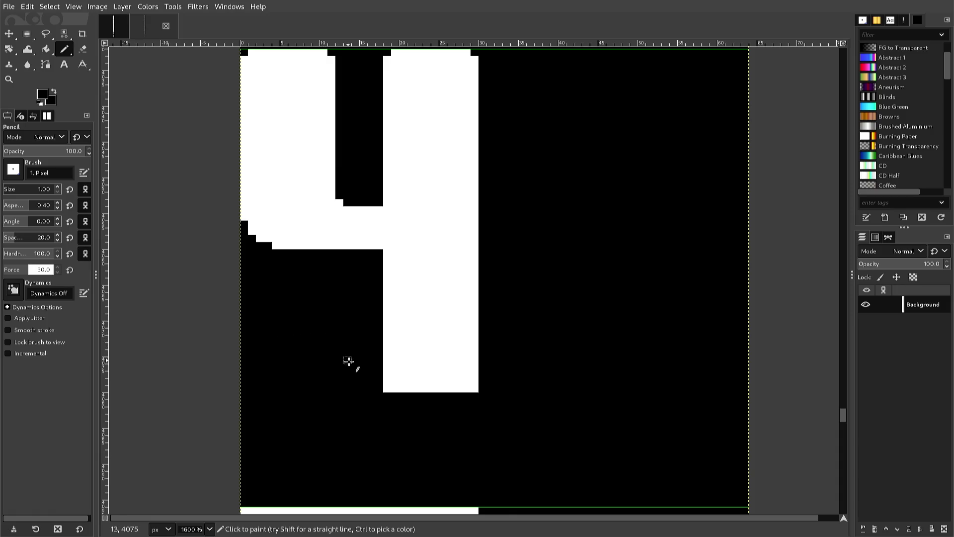
click(387, 389)
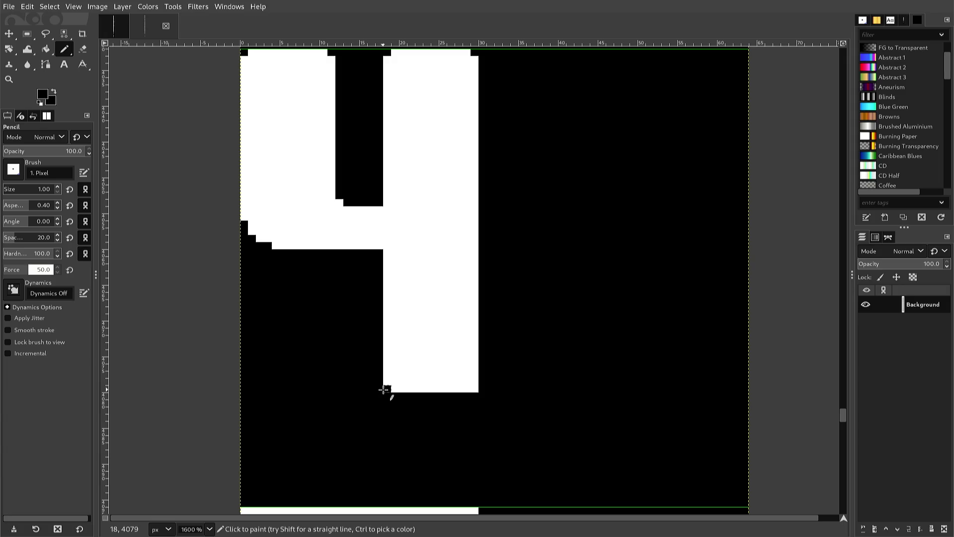
click(467, 388)
ctrl+click(454, 388)
scroll(443, 389, down, 2)
Step: Scroll to the 5 glyph and re-export the sheet to font2.png
scroll(444, 389, up, 2)
scroll(443, 389, down, 2)
scroll(444, 392, down, 2)
scroll(444, 392, up, 2)
scroll(444, 392, down, 4)
scroll(443, 390, down, 2)
scroll(444, 392, up, 2)
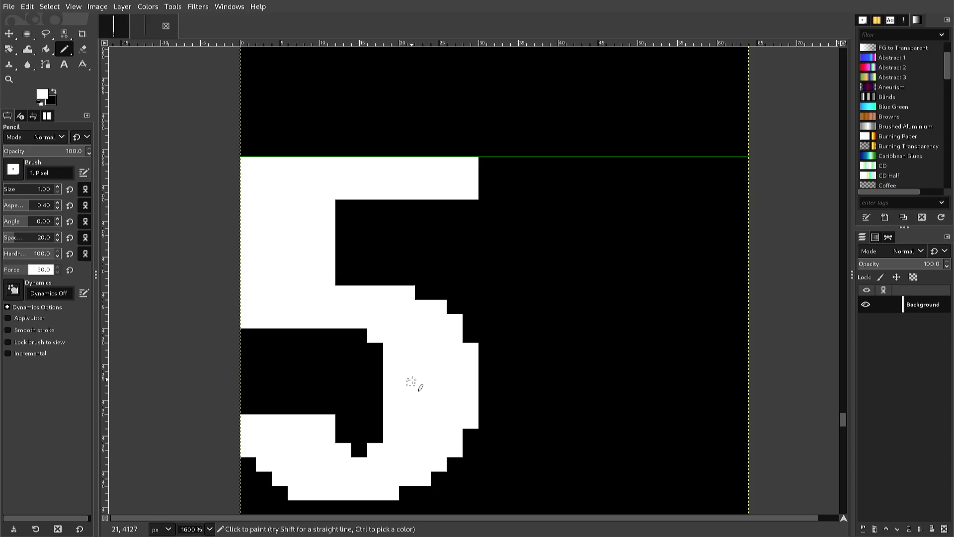
key(ctrl)
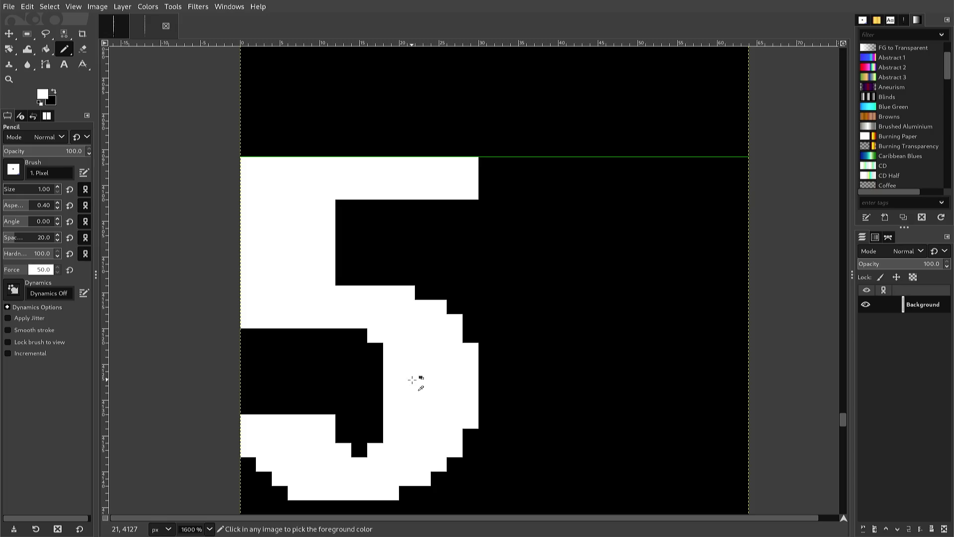
key(ctrl)
key(ctrl+e)
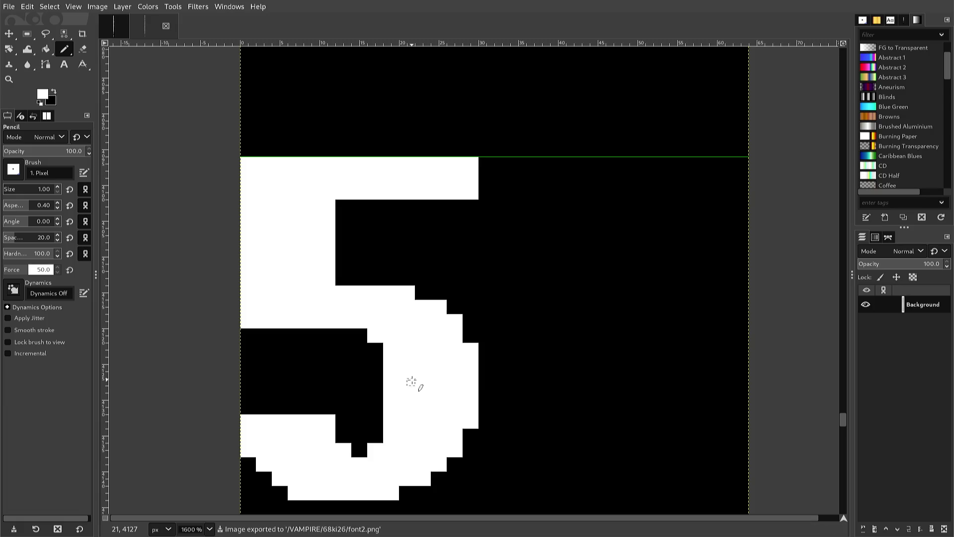
Step: Select, copy and paste the 3's lower curve as a floating piece
key(r)
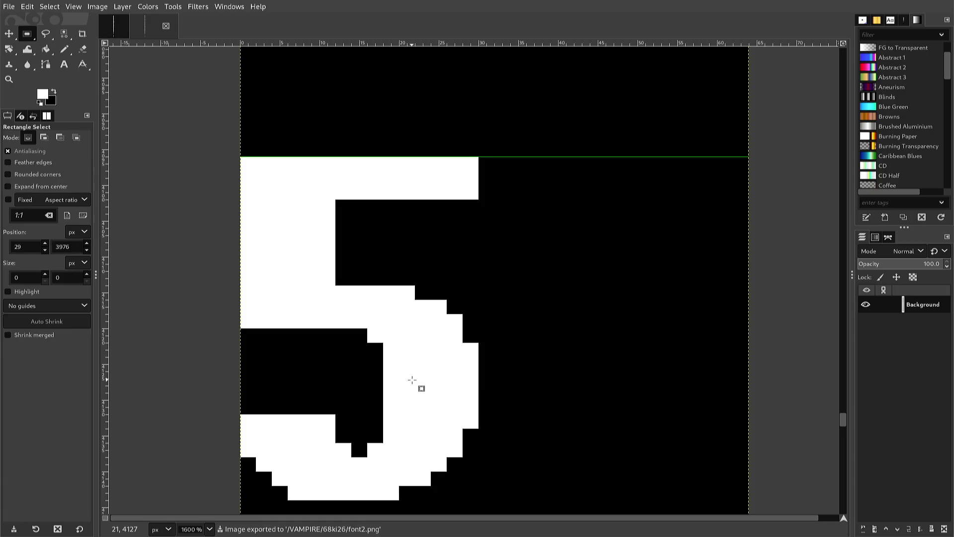
scroll(420, 368, up, 5)
scroll(421, 362, up, 3)
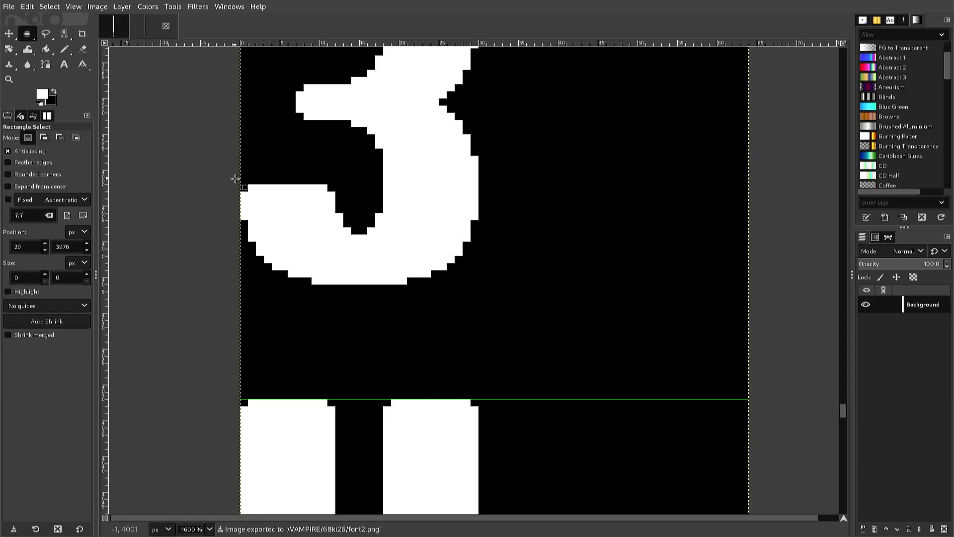
mouse_move(235, 178)
mouse_down()
mouse_move(372, 204)
mouse_move(505, 275)
mouse_move(465, 288)
mouse_move(478, 291)
mouse_up()
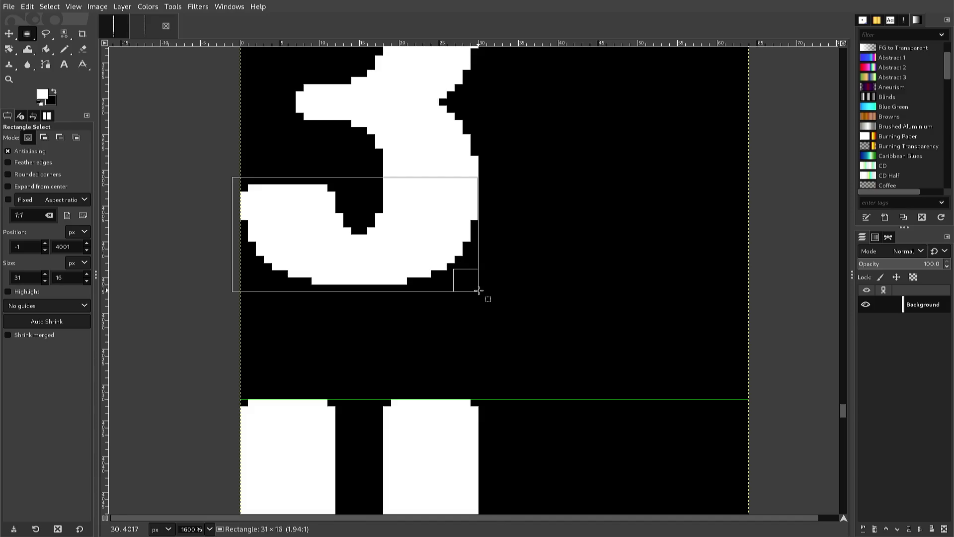
drag(482, 285, 480, 285)
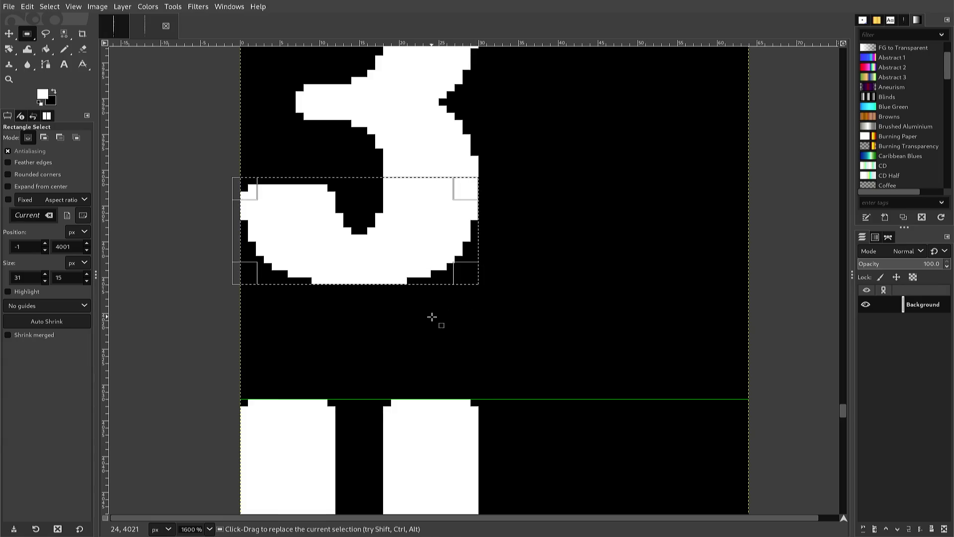
key(ctrl)
key(ctrl+c)
key(ctrl+v)
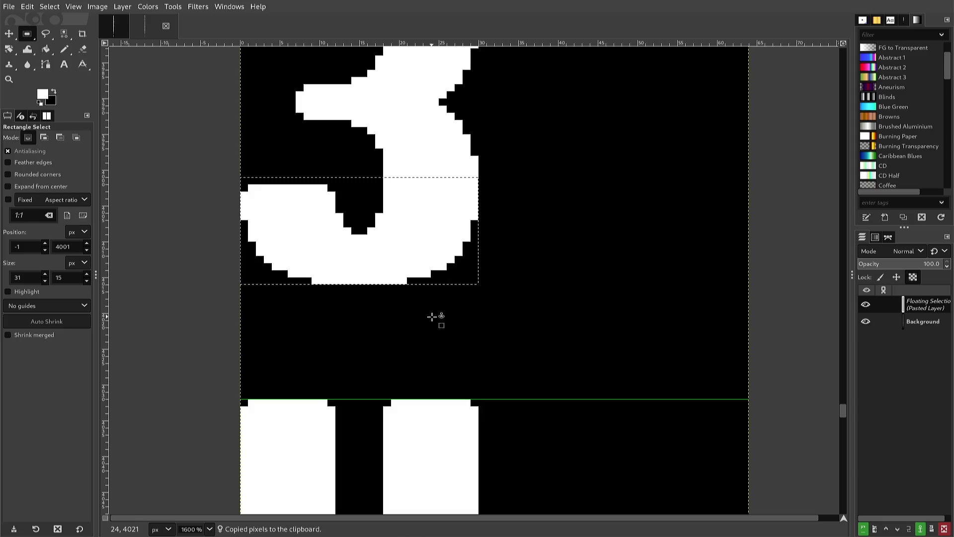
Step: Move the pasted curve down onto the 5's lower bowl and anchor it
key(Down)
key(Down)
key(Down)
key(Down)
scroll(431, 317, down, 6)
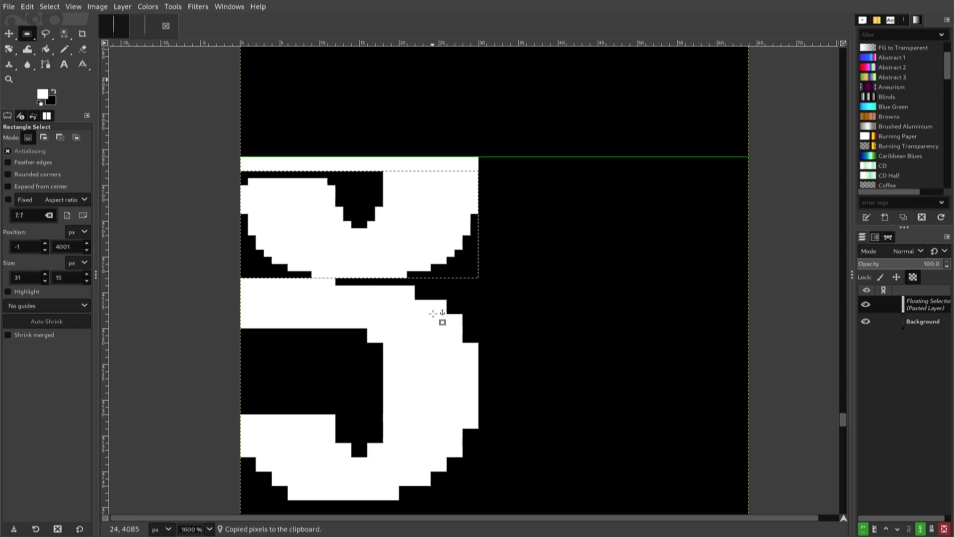
scroll(432, 313, down, 1)
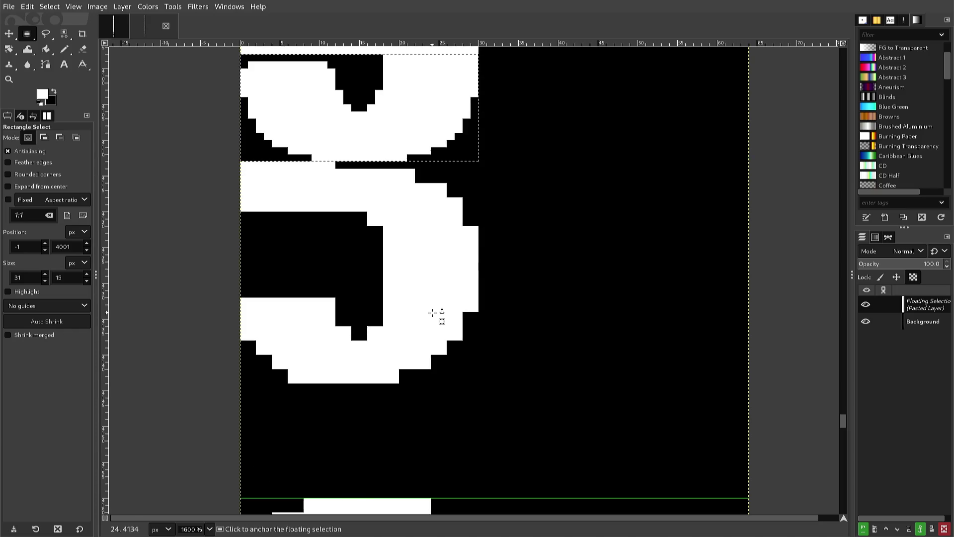
scroll(432, 313, up, 1)
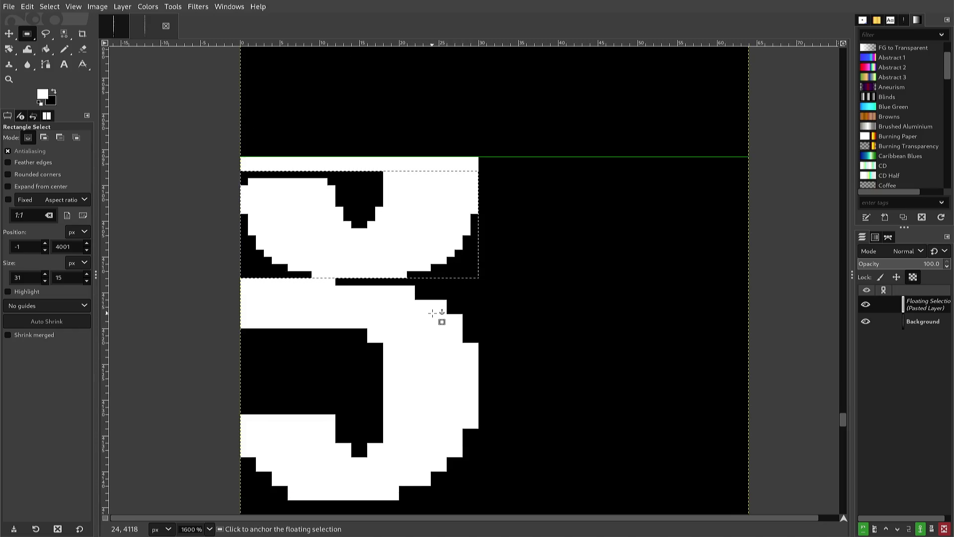
scroll(432, 313, down, 1)
scroll(431, 314, up, 1)
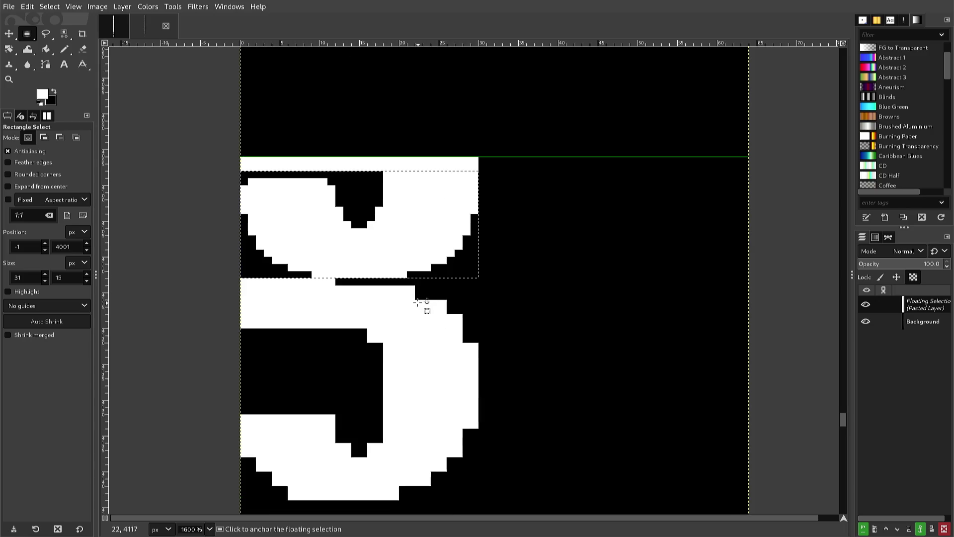
drag(415, 292, 438, 149)
scroll(427, 250, up, 1)
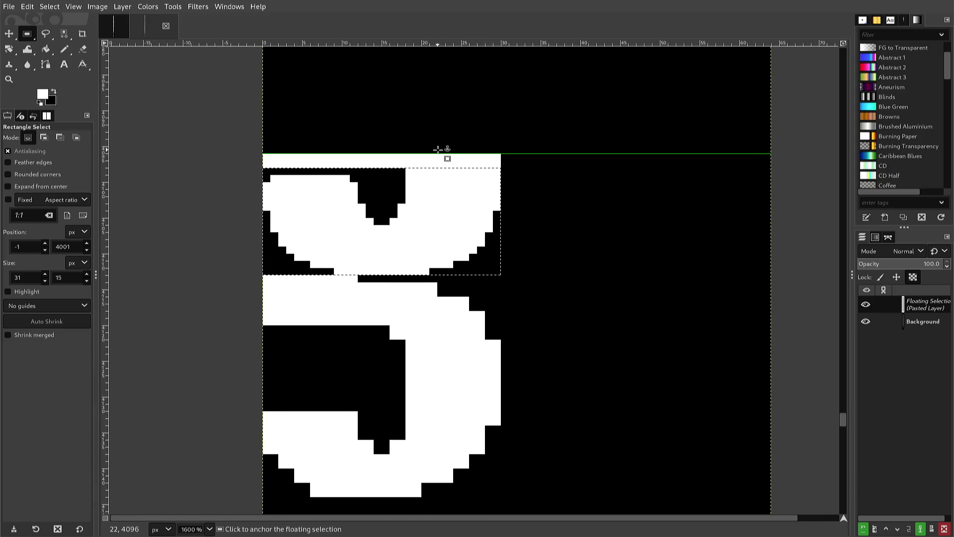
key(Down)
key(Down)
key(Down)
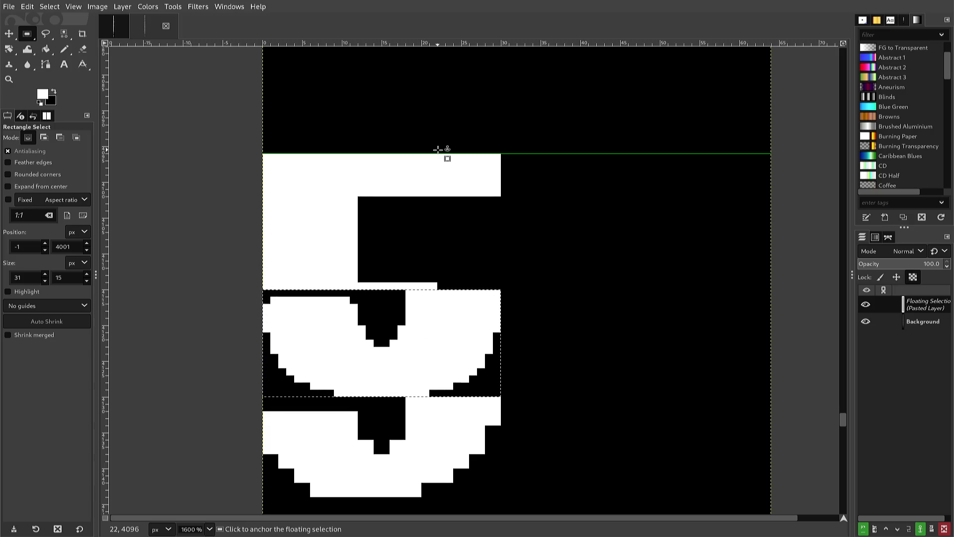
key(Down)
key(Down)
key(Down)
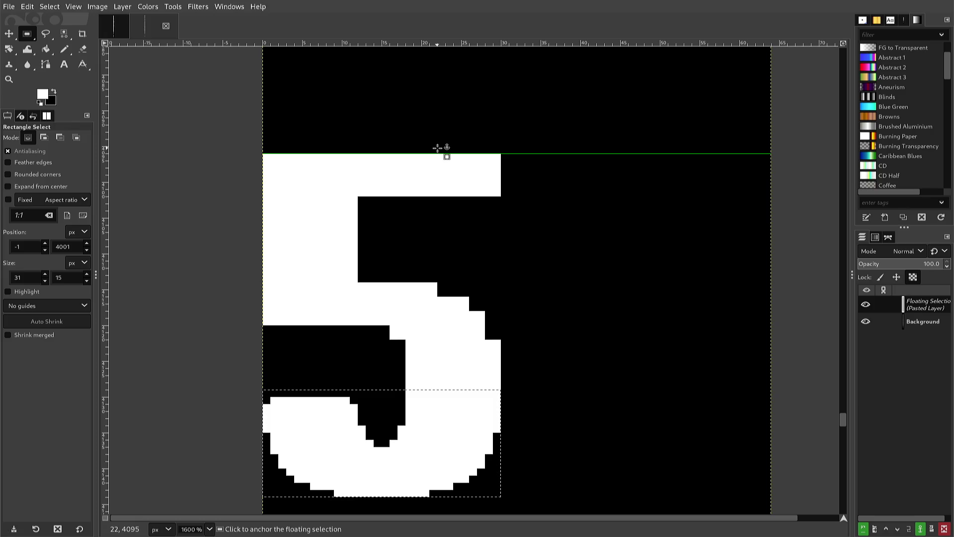
click(437, 147)
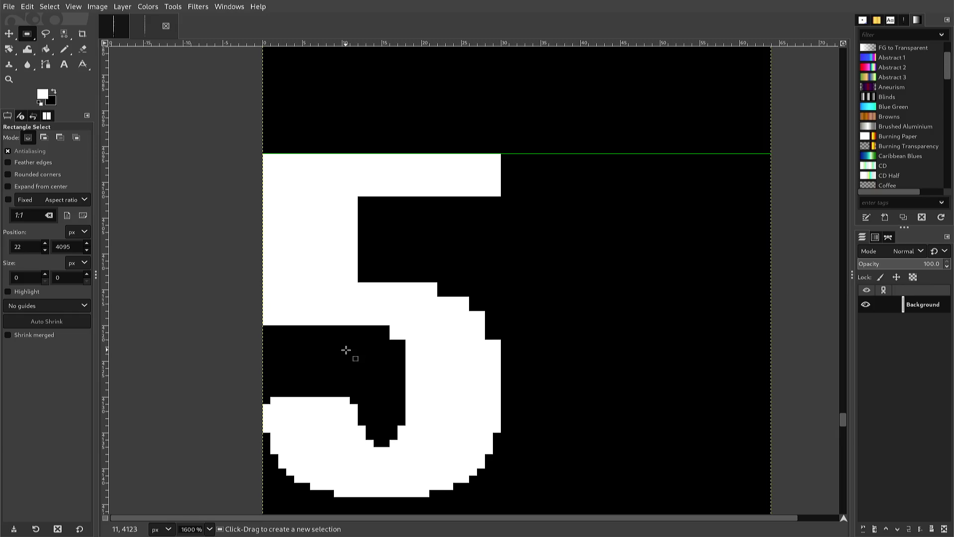
Step: Reshape the 5's inner notch by painting black pixels with the 1 px pencil
key(n)
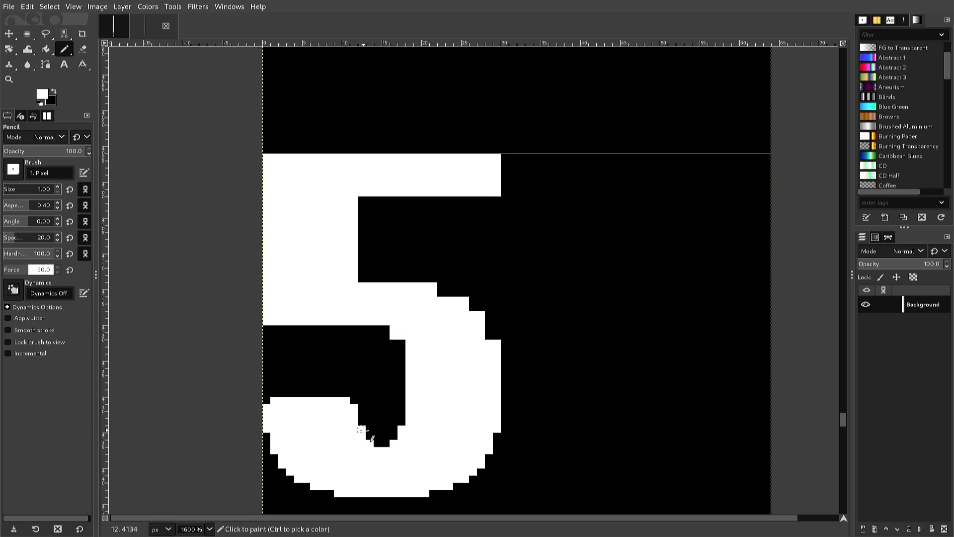
ctrl+click(368, 432)
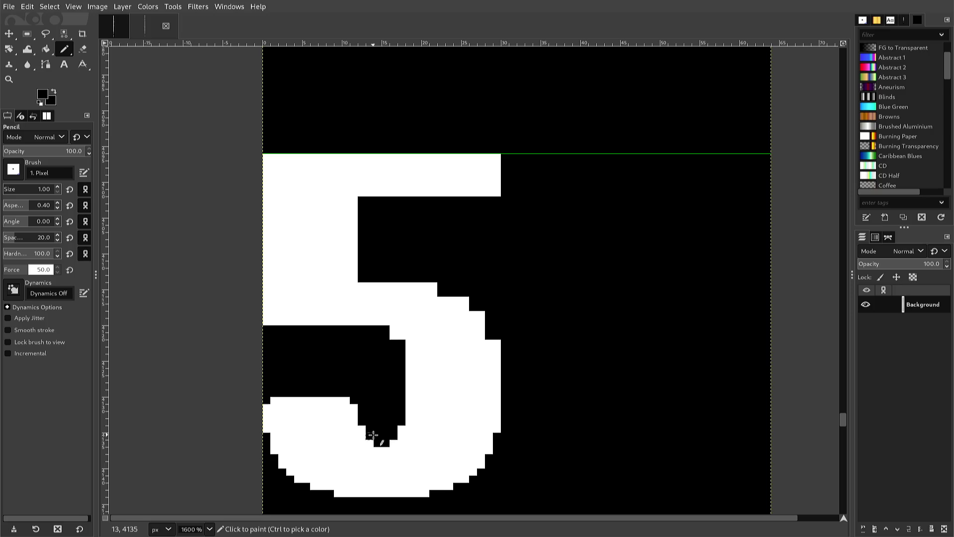
click(370, 442)
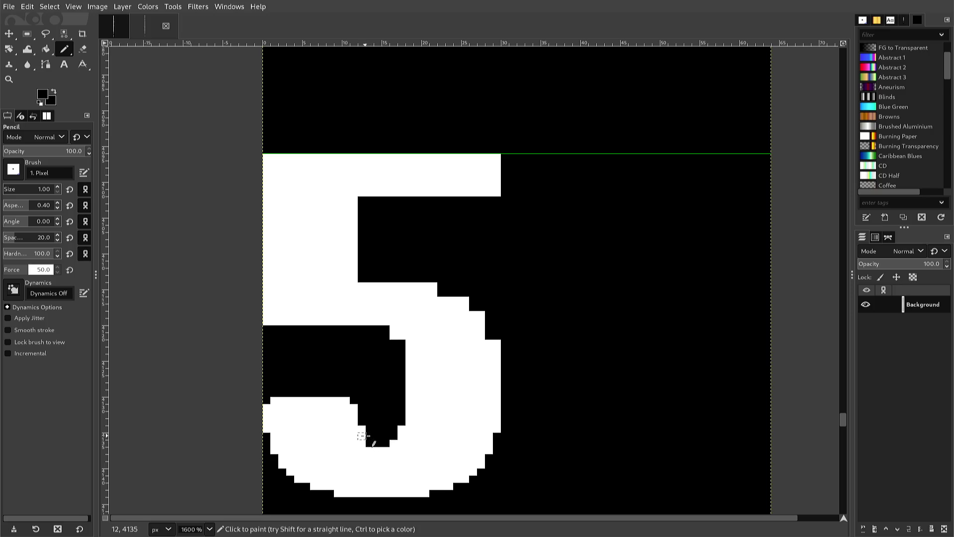
click(363, 436)
click(354, 428)
drag(357, 428, 356, 403)
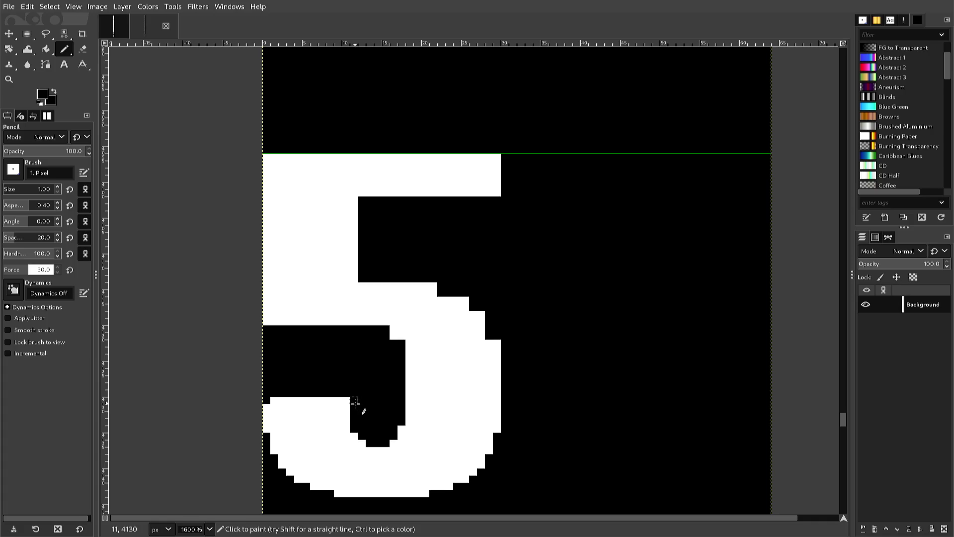
ctrl+click(346, 429)
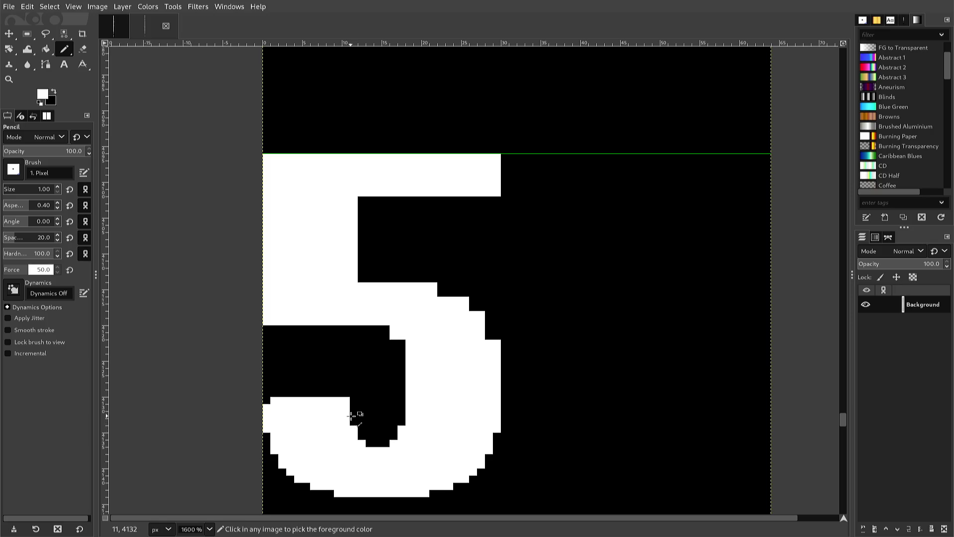
ctrl+click(354, 411)
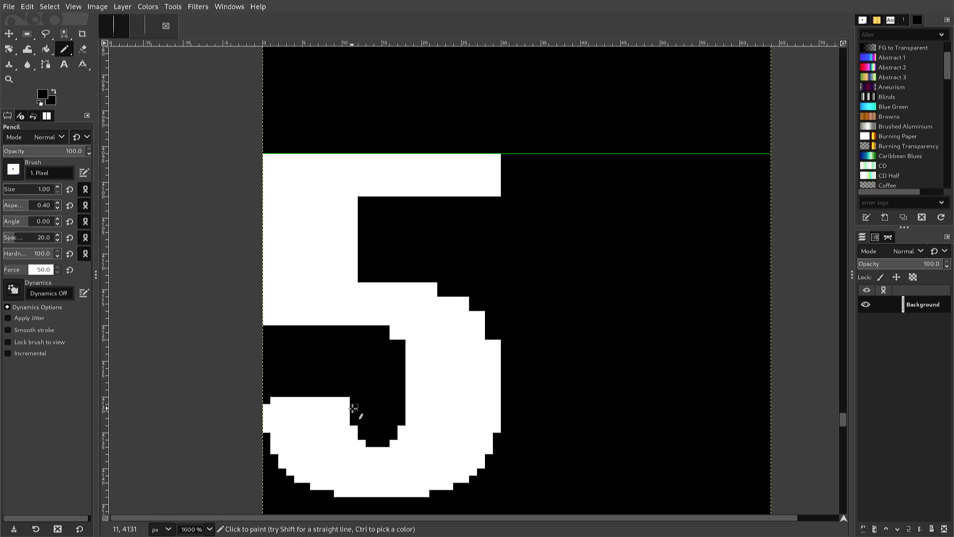
click(346, 408)
shift+click(275, 401)
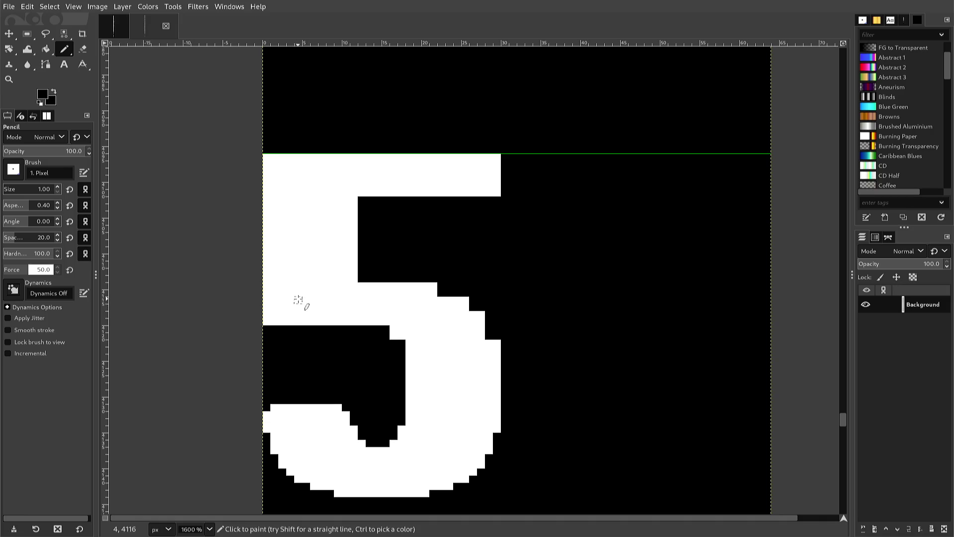
scroll(298, 300, up, 3)
scroll(298, 295, down, 3)
scroll(296, 308, down, 3)
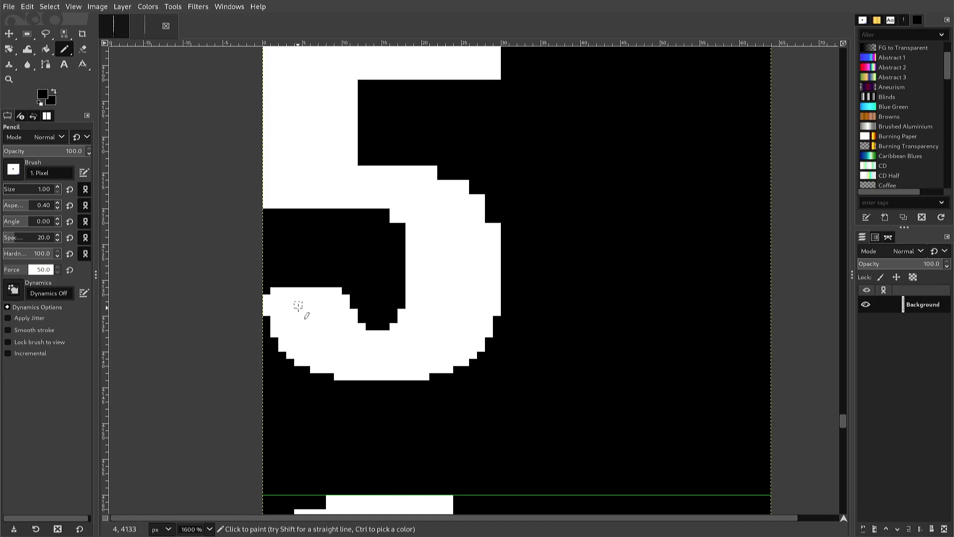
Step: Fill white pixels along the notch's top edge and smooth its stair-step corner
key(ctrl)
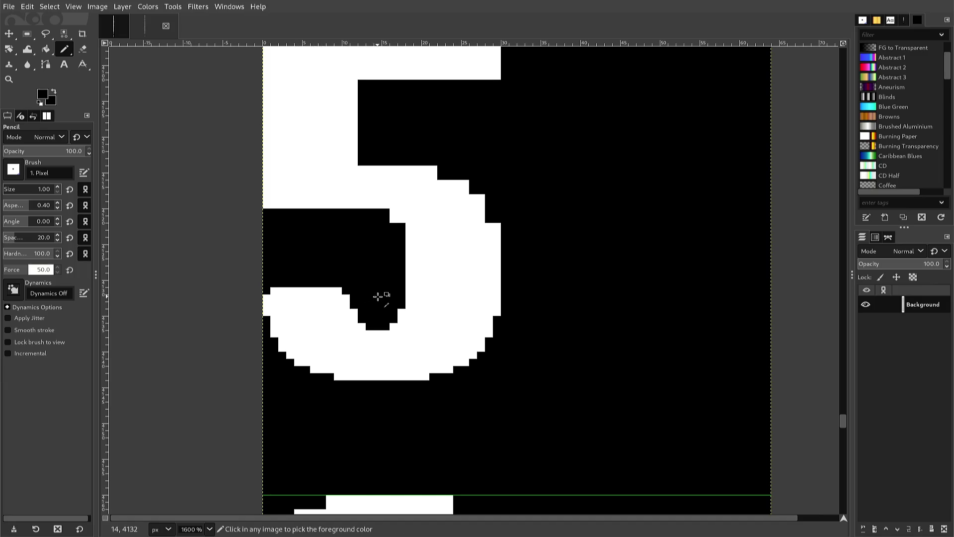
ctrl+click(408, 286)
drag(401, 234, 402, 227)
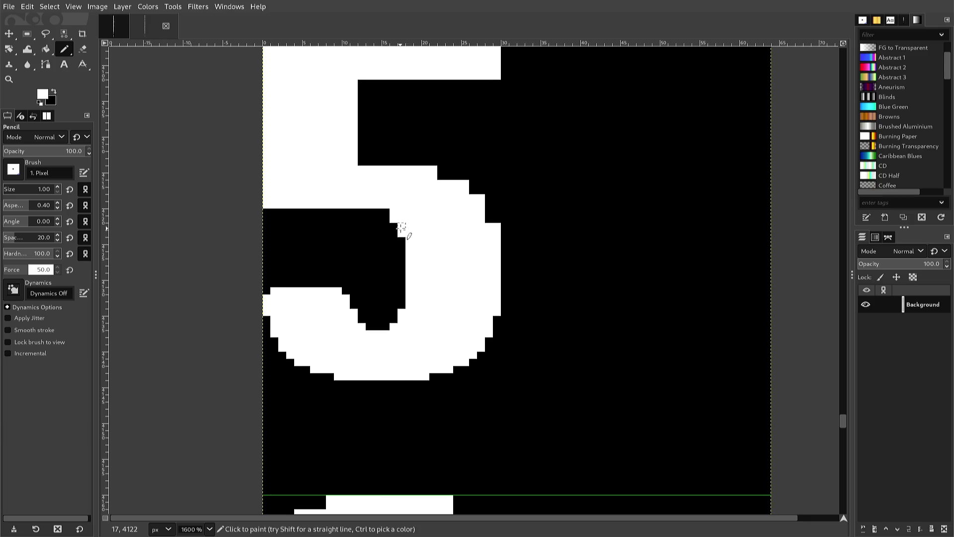
click(386, 214)
click(379, 212)
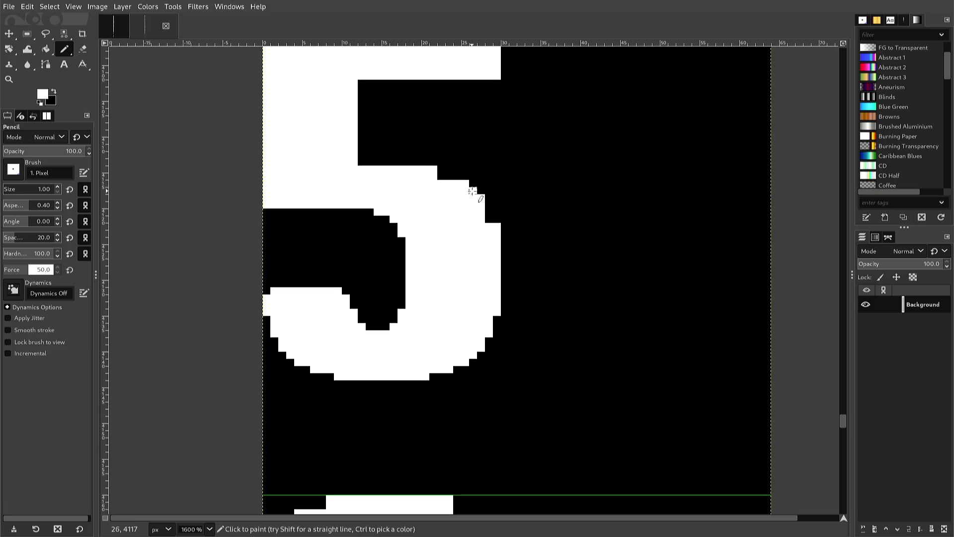
click(449, 176)
click(441, 176)
click(486, 219)
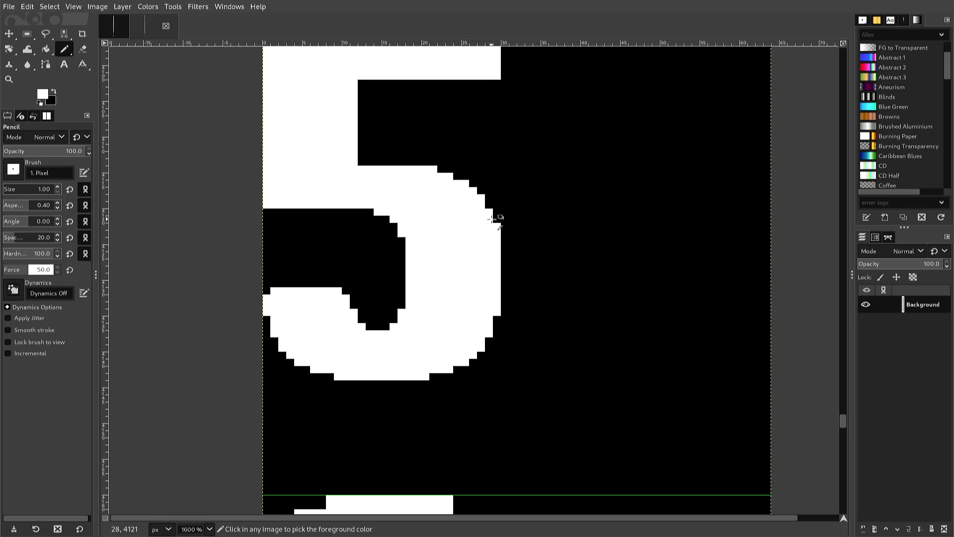
Step: Trim black pixels off the 5's right and left edges and round the top bar's corners
ctrl+click(497, 217)
click(496, 226)
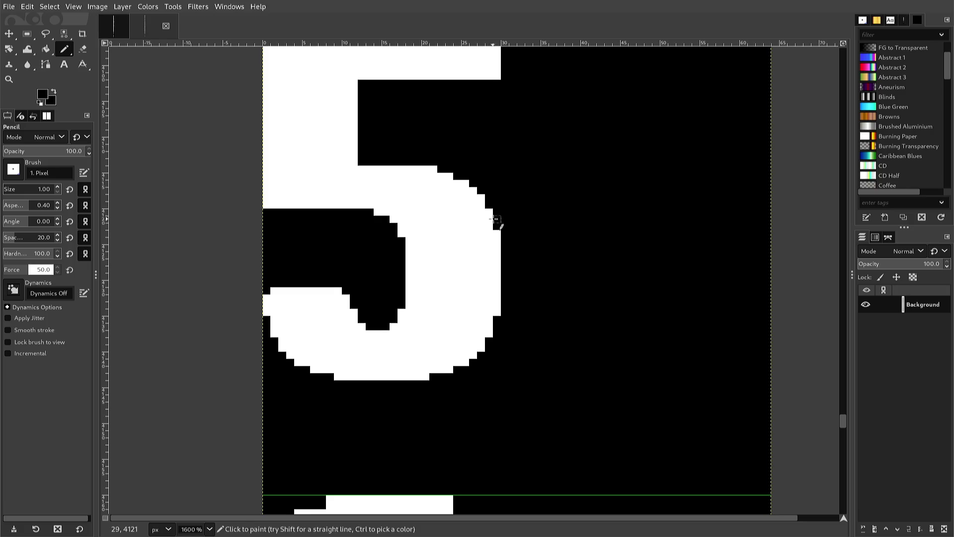
click(433, 170)
click(267, 205)
click(267, 48)
scroll(276, 75, up, 3)
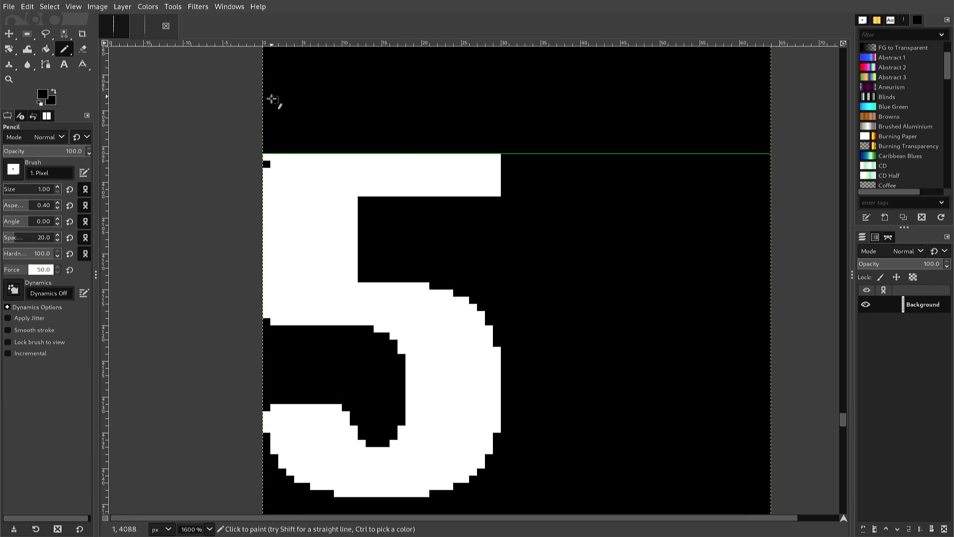
key(ctrl)
click(266, 157)
click(495, 157)
click(496, 193)
scroll(448, 219, down, 3)
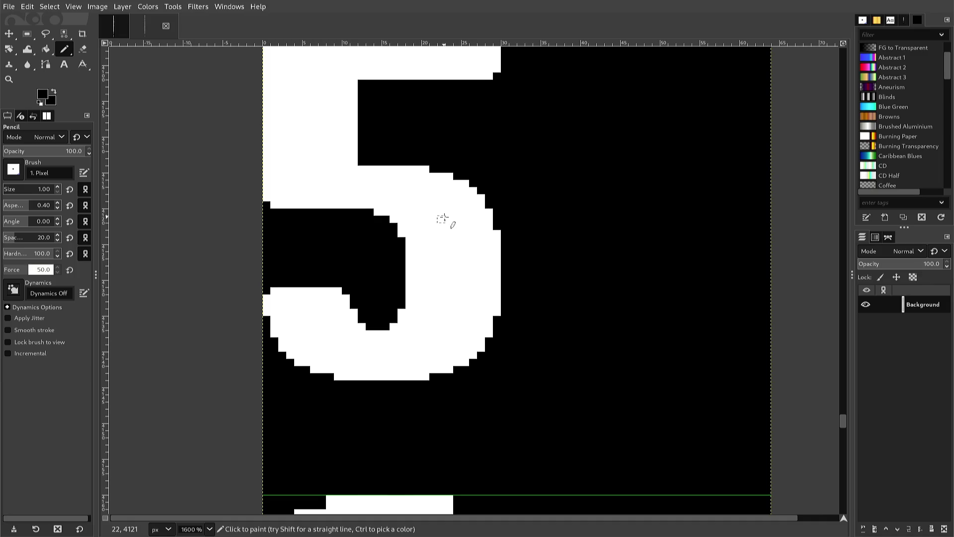
Step: Trim the 6's top bar corners and whiten pixels in its shoulder notch and top curve
scroll(442, 219, down, 3)
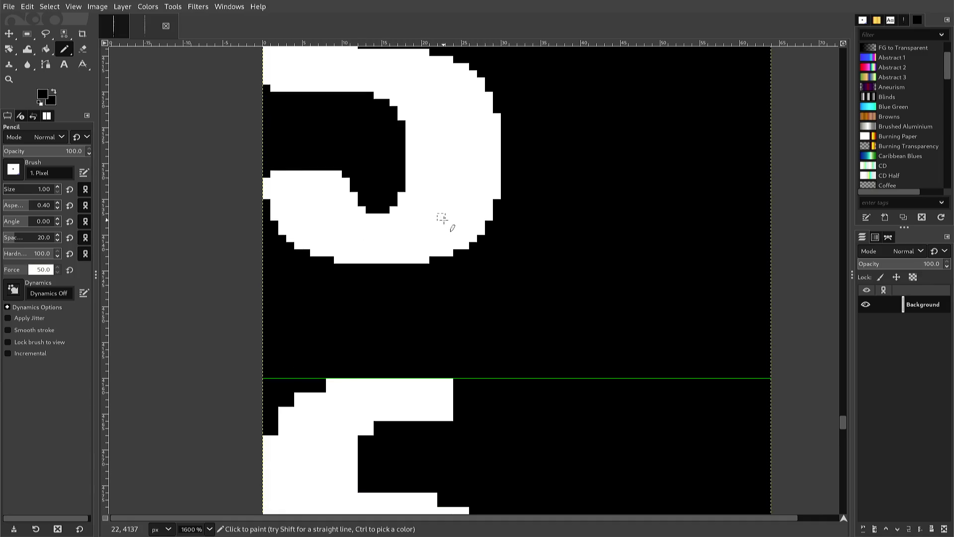
scroll(443, 219, down, 3)
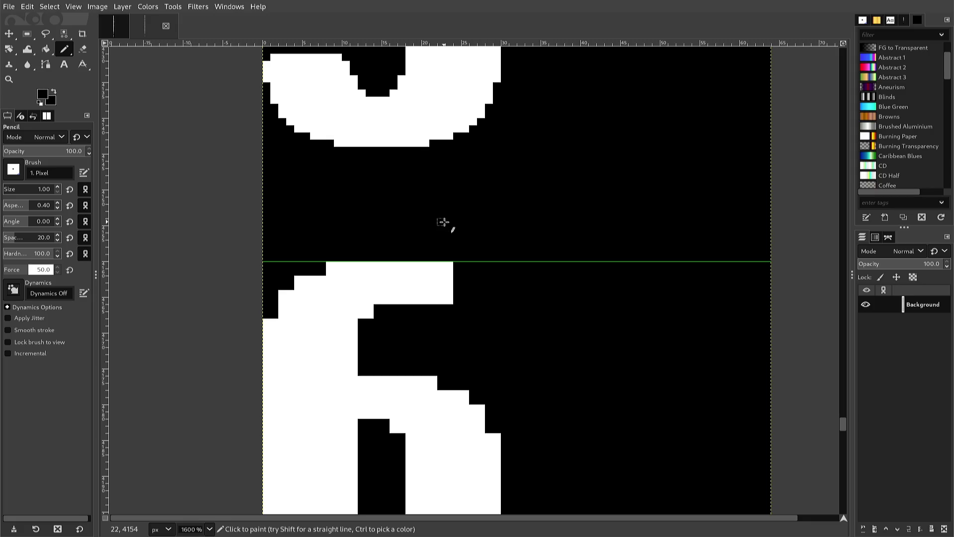
scroll(443, 223, down, 3)
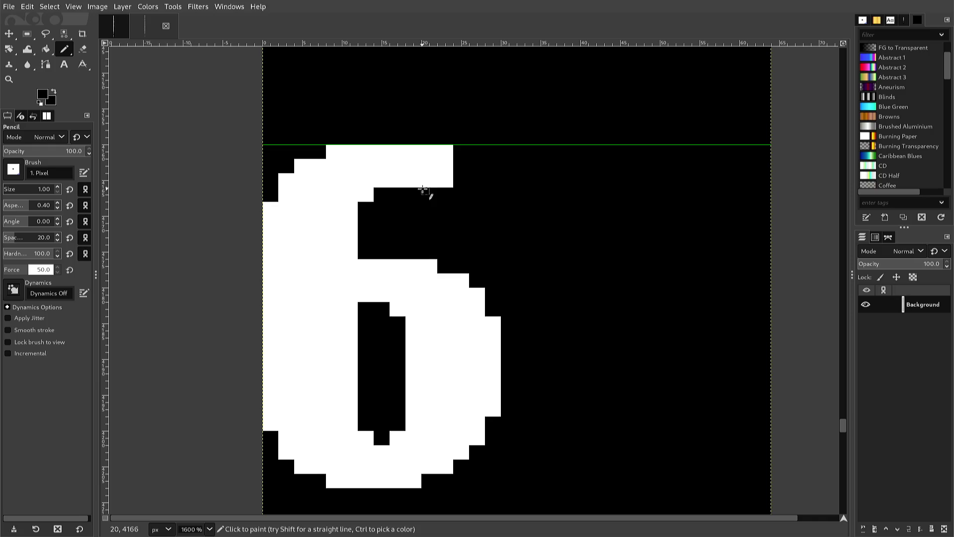
click(449, 184)
click(449, 149)
key(x)
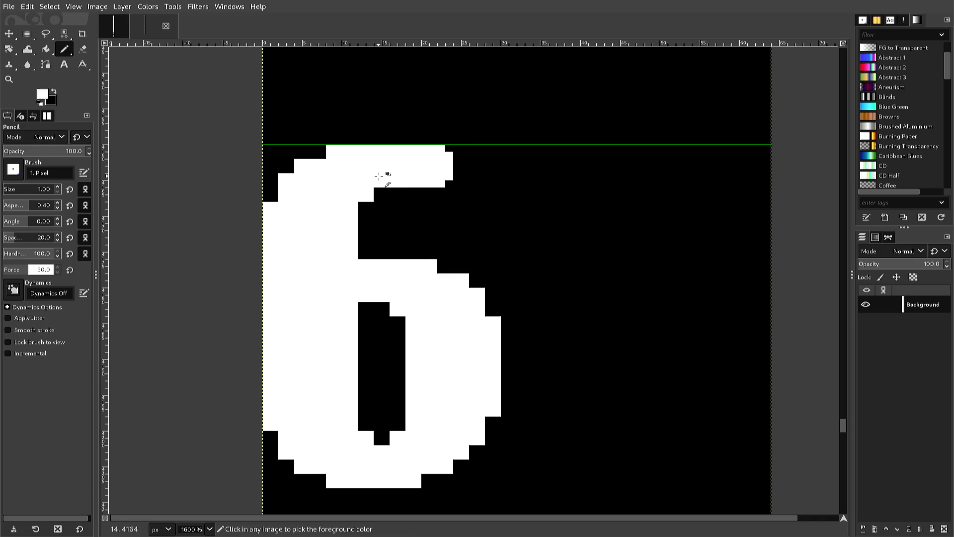
click(375, 189)
click(380, 191)
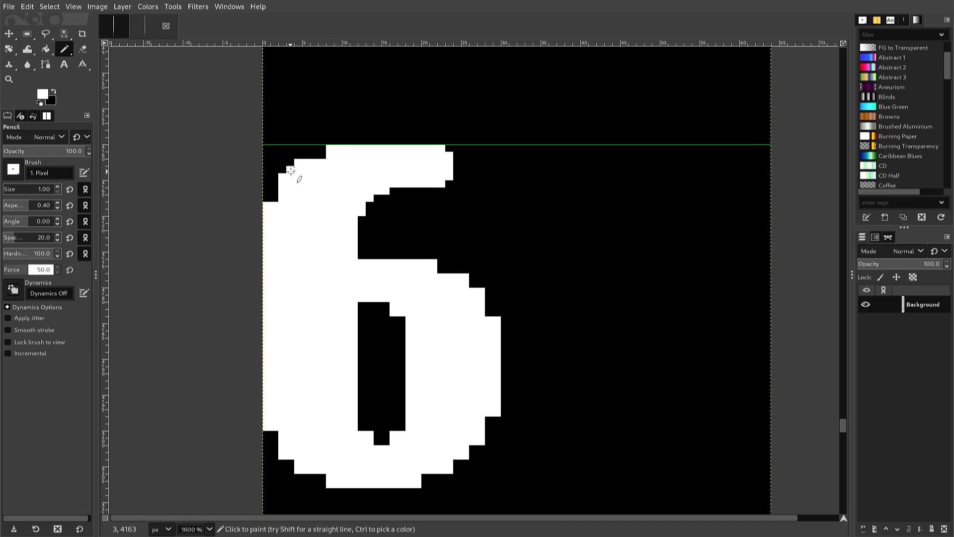
click(274, 195)
click(314, 156)
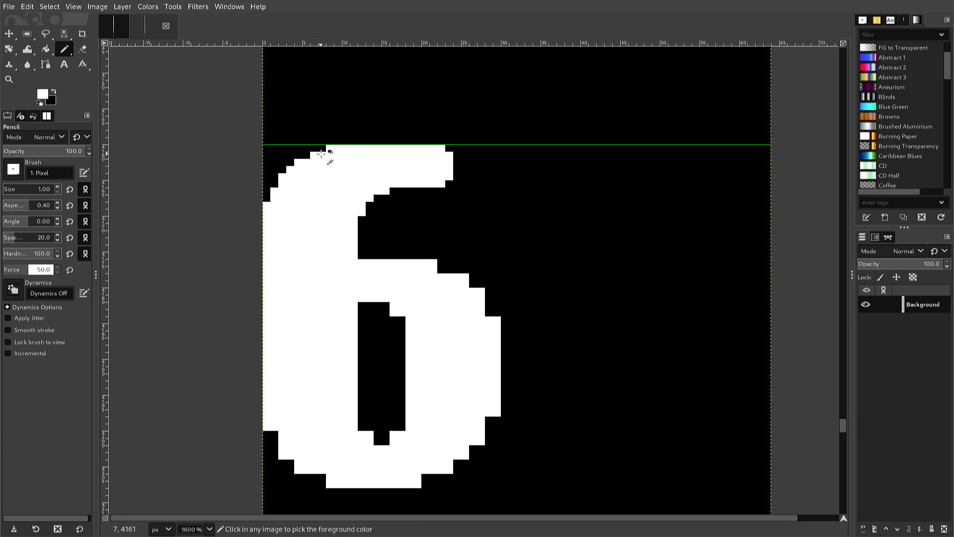
ctrl+click(320, 150)
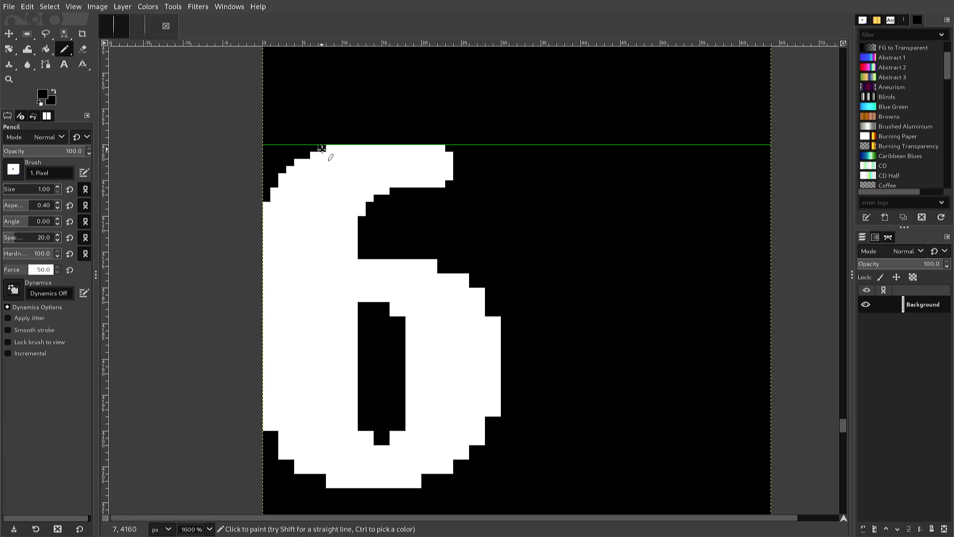
click(327, 149)
Step: Smooth the 6's hole corner and right edge with white and black pixels
ctrl+click(389, 312)
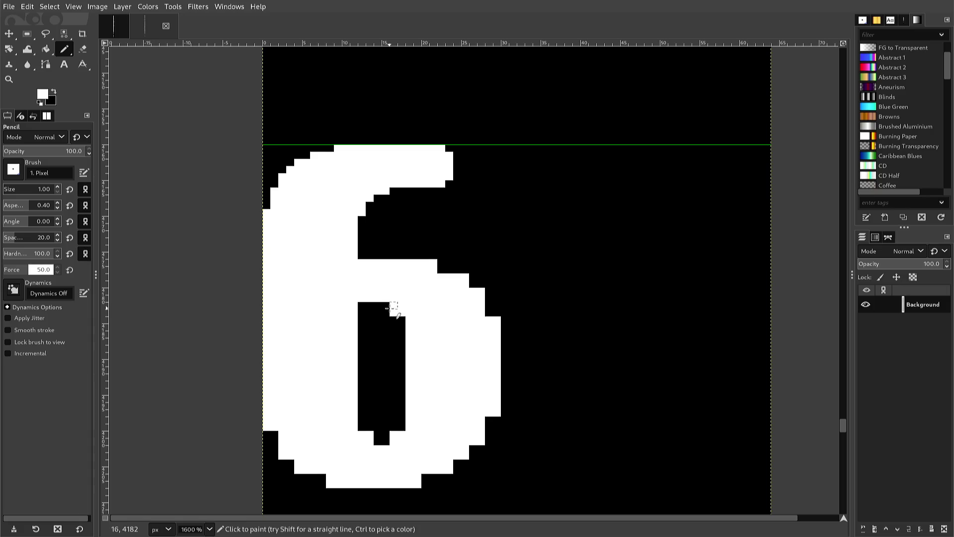
click(386, 305)
ctrl+click(437, 257)
click(433, 262)
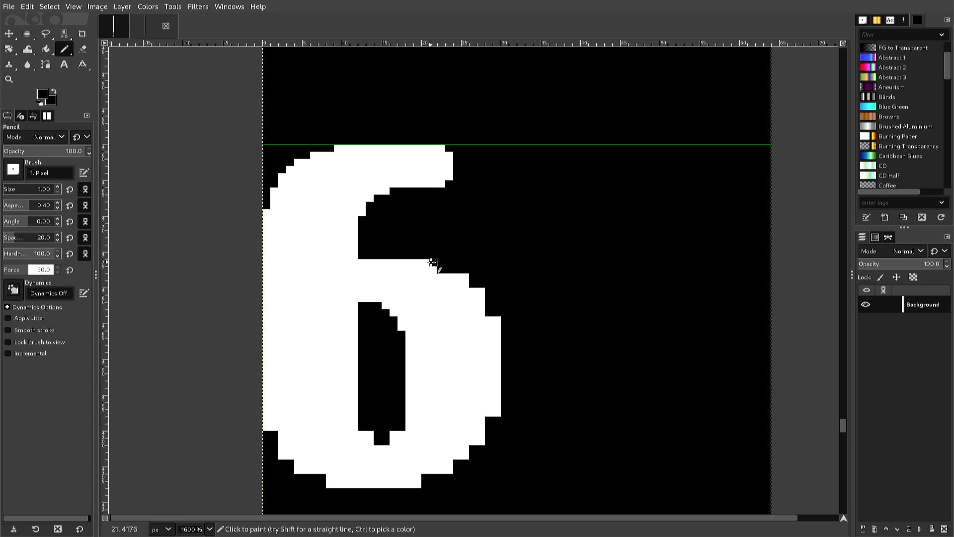
ctrl+click(433, 271)
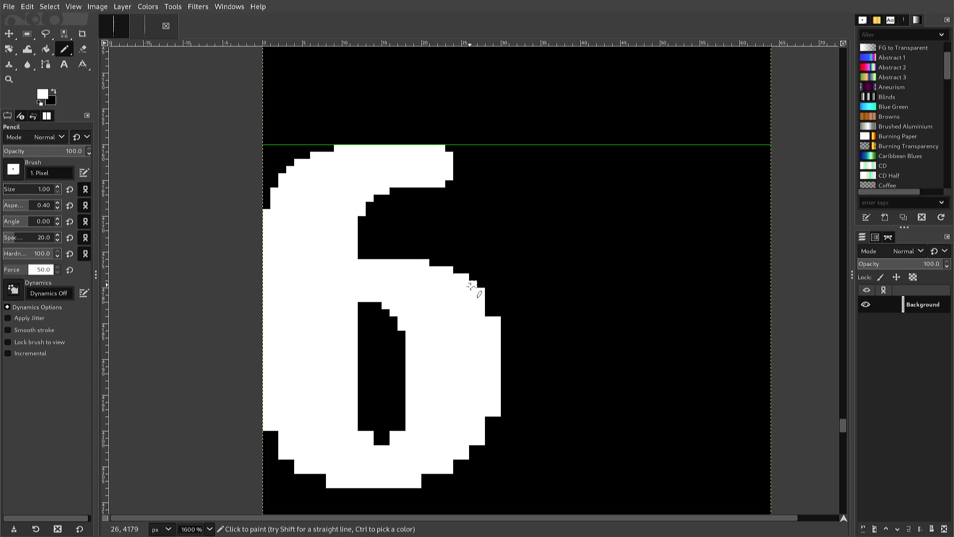
click(489, 306)
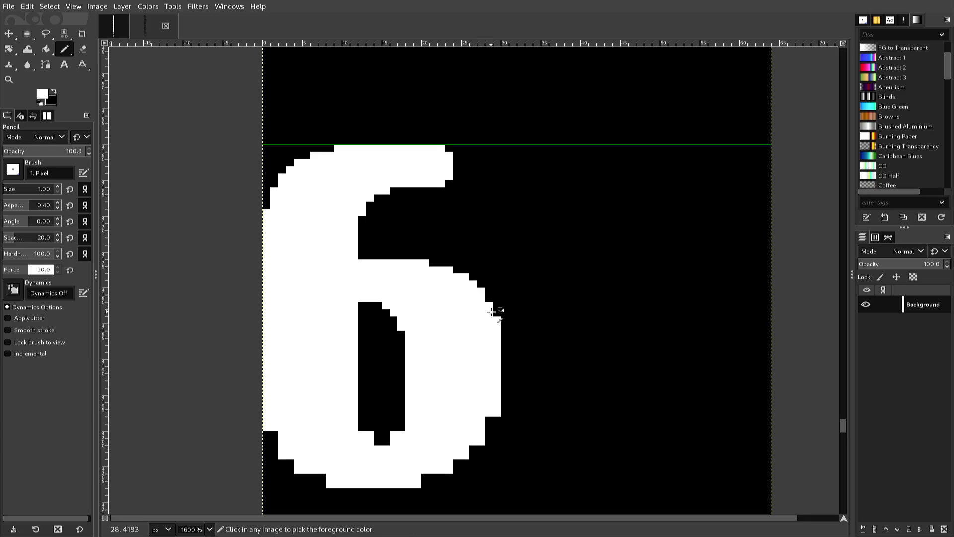
ctrl+click(497, 313)
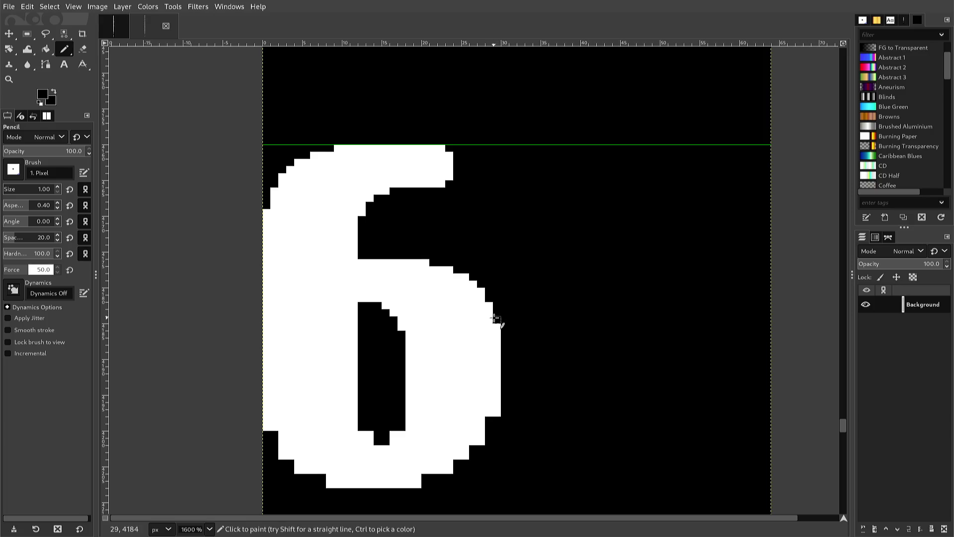
ctrl+click(491, 316)
key(ctrl)
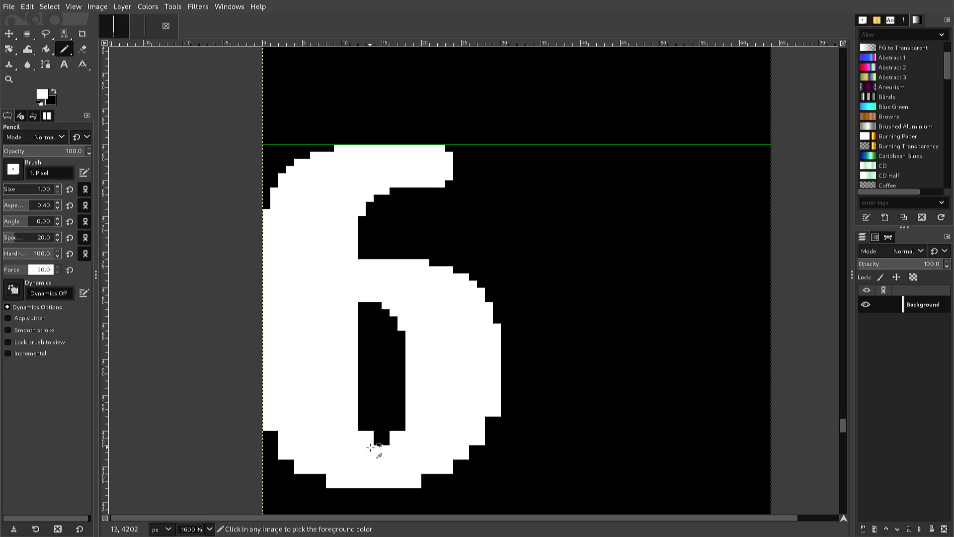
Step: Fill the bottom and lower-right of the 6's hole white and whiten its right edge
drag(377, 442, 386, 443)
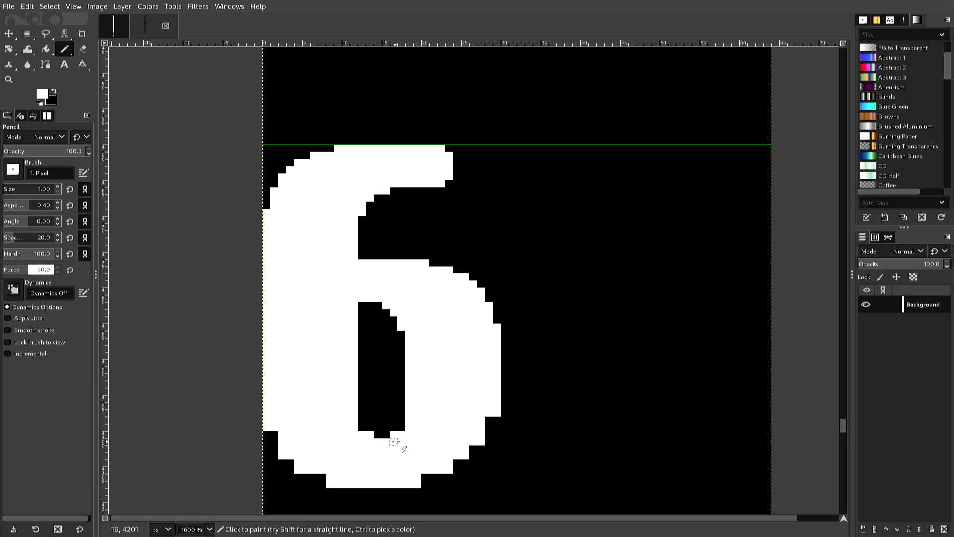
drag(399, 427, 400, 418)
key(ctrl+z)
key(ctrl+z)
drag(455, 462, 472, 447)
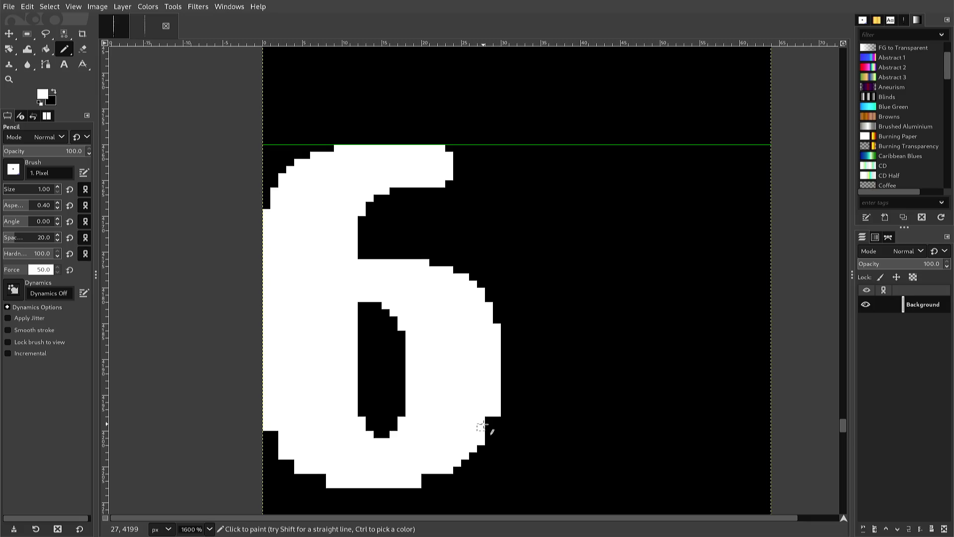
click(488, 420)
click(487, 425)
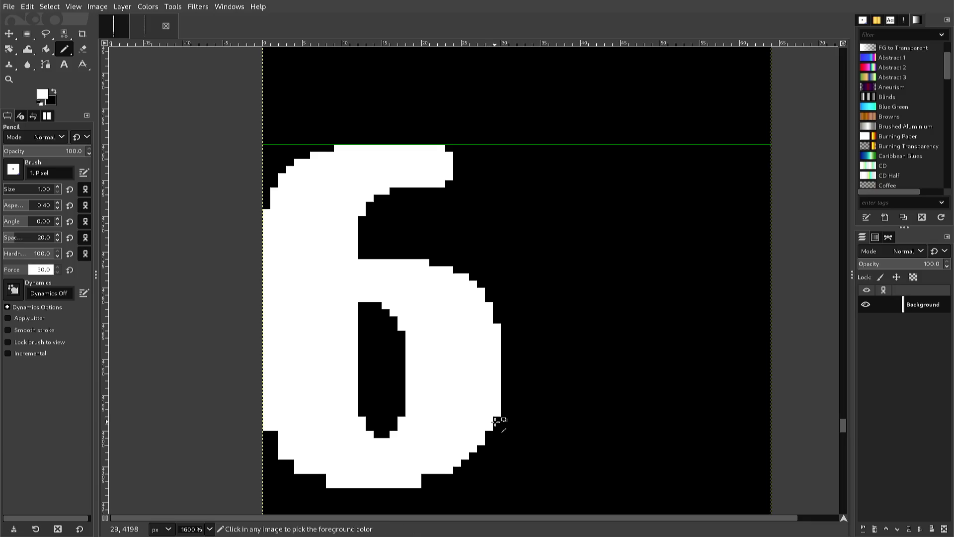
ctrl+click(496, 422)
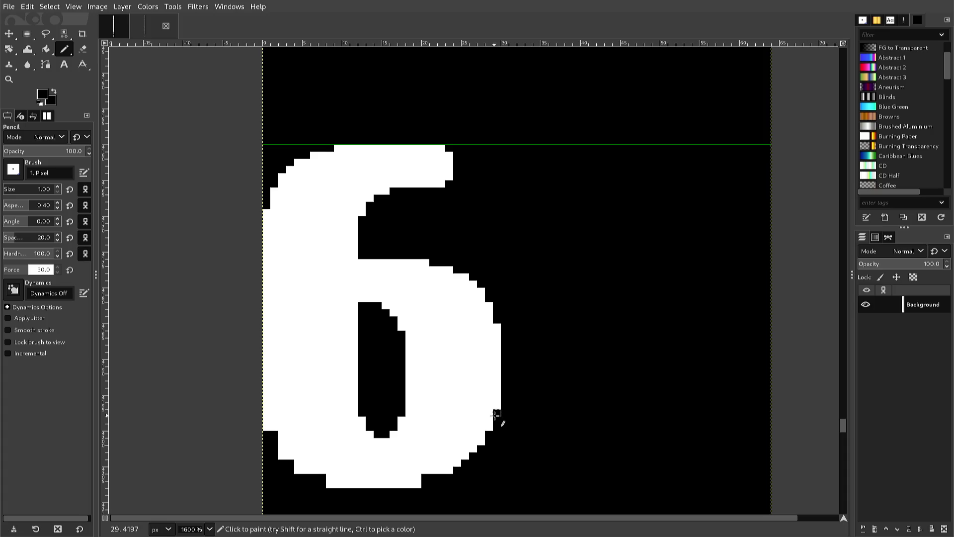
ctrl+click(484, 422)
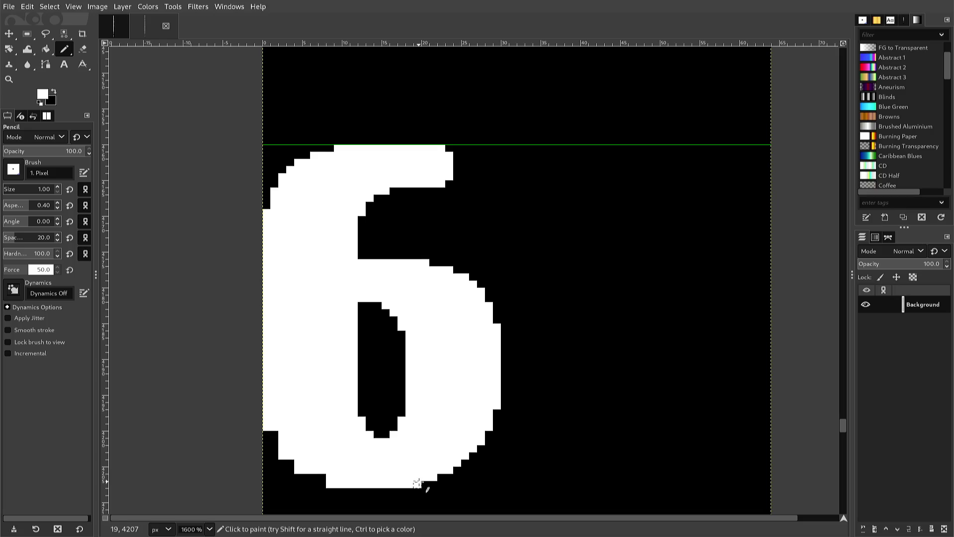
ctrl+click(426, 485)
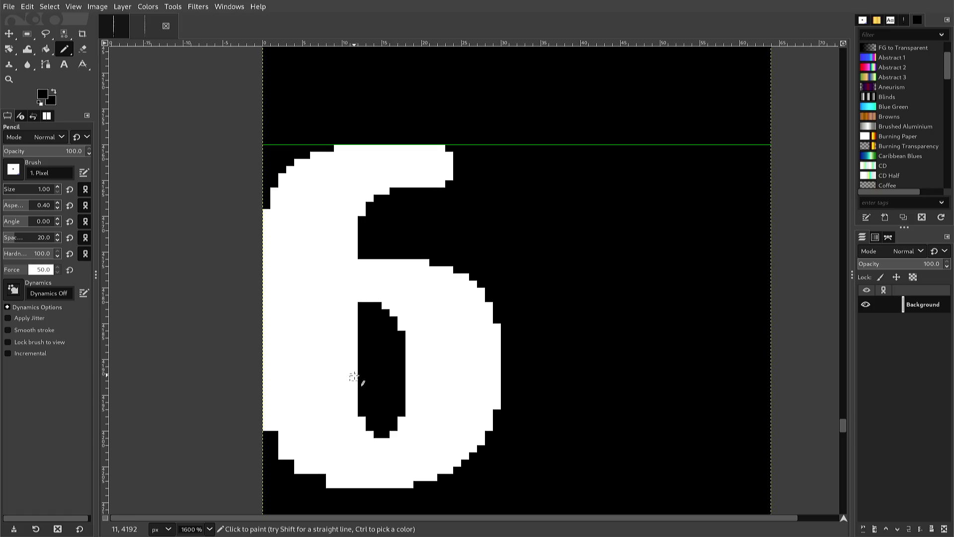
Step: Adjust black and white pixels on the 6's lower-left steps and bottom-left curve
drag(283, 457, 290, 462)
click(282, 456)
click(295, 467)
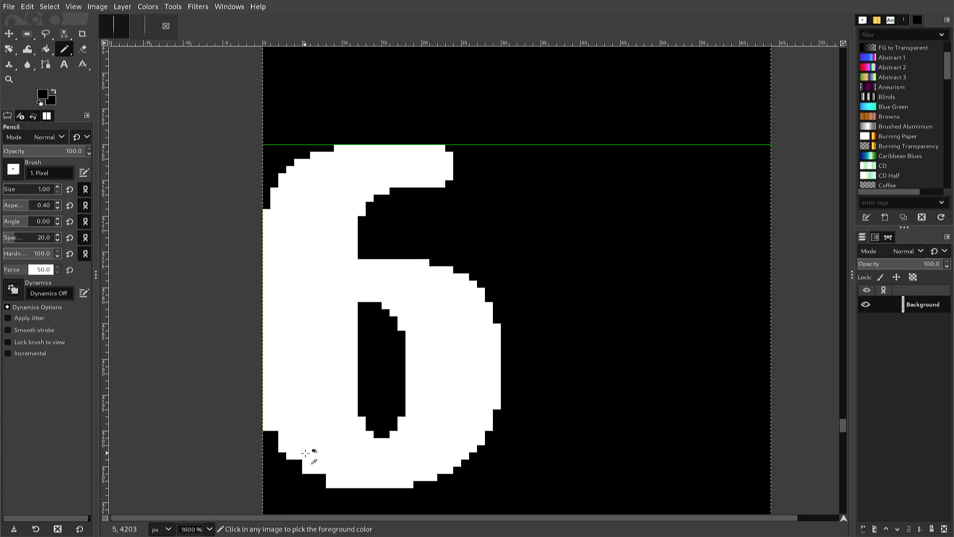
ctrl+click(305, 454)
click(301, 460)
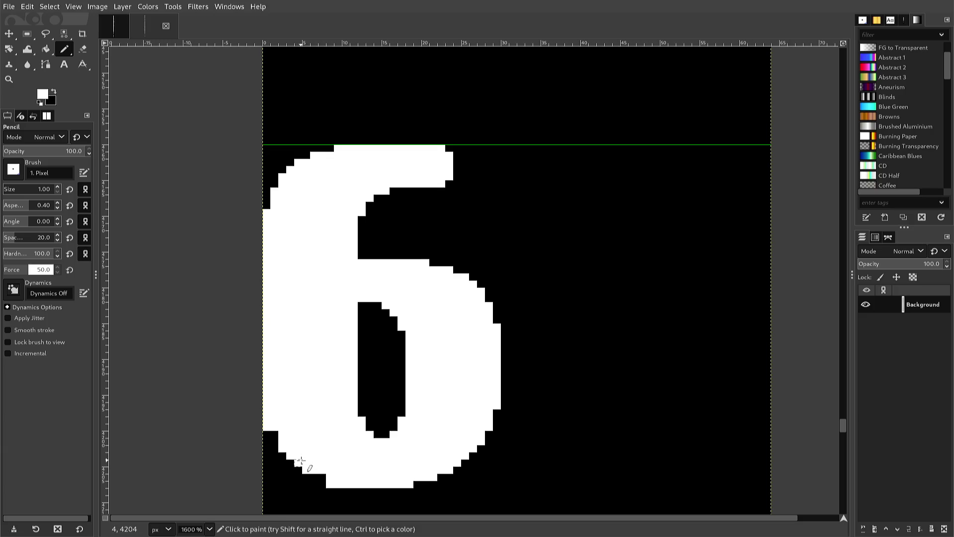
click(314, 476)
click(322, 476)
click(275, 434)
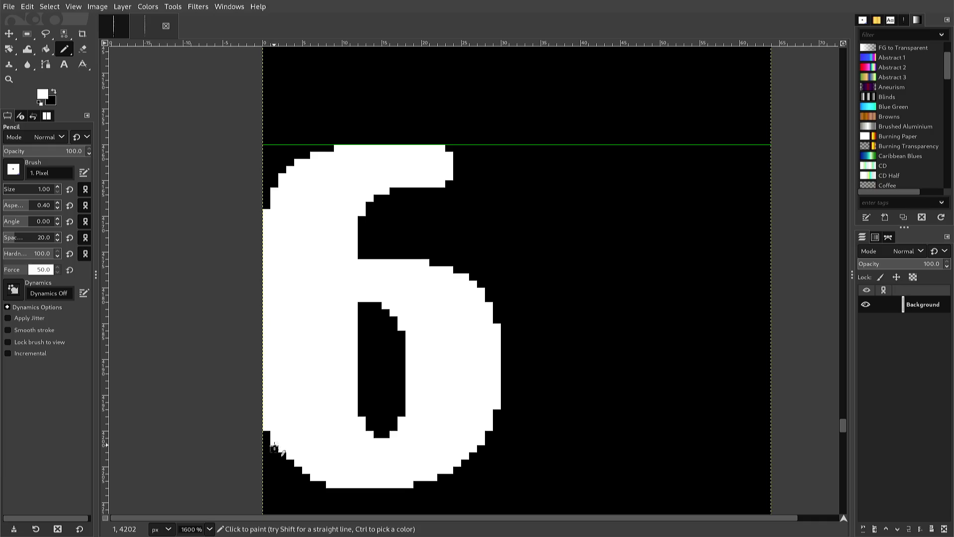
Step: Blacken an even diagonal staircase along the 6's lower-left and left edges
ctrl+click(272, 452)
click(275, 442)
drag(274, 442, 313, 477)
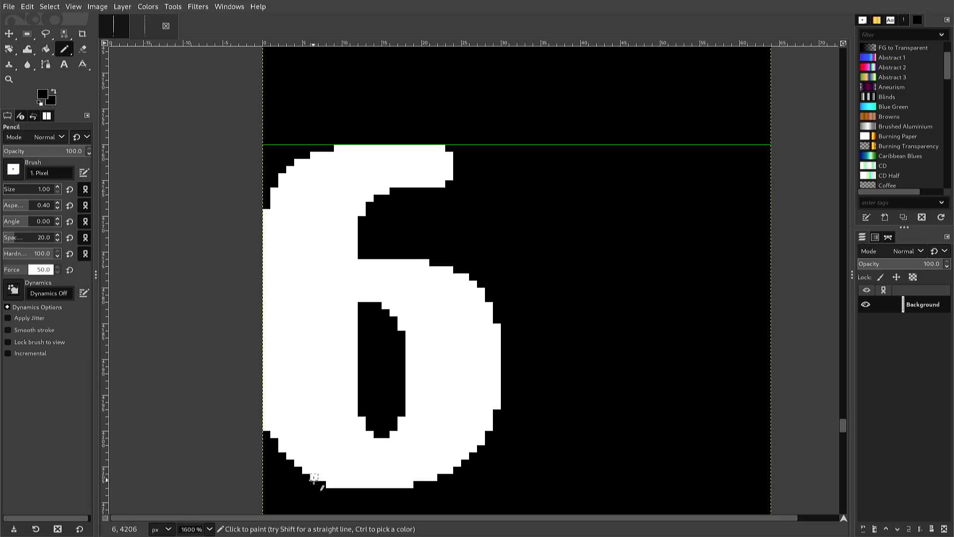
click(314, 477)
drag(338, 485, 329, 484)
drag(266, 421, 266, 428)
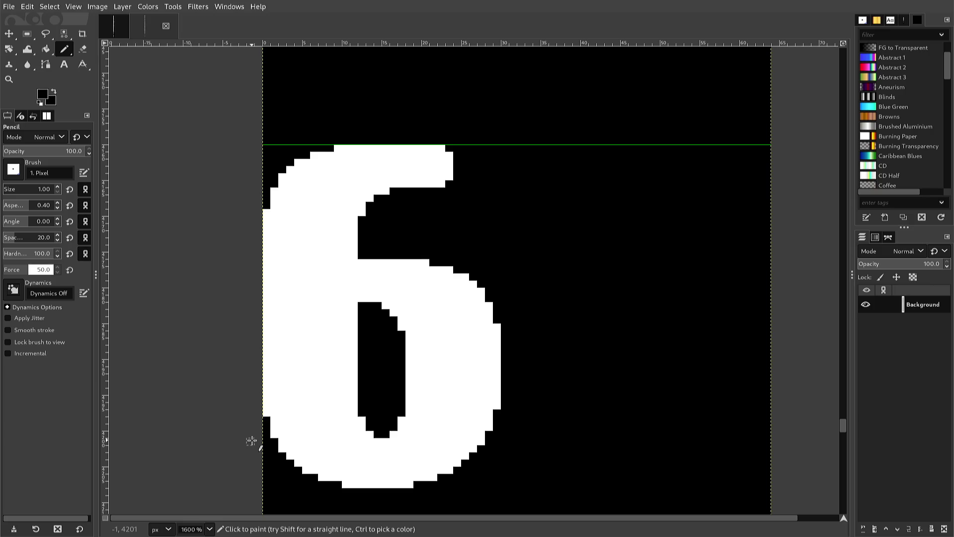
scroll(252, 441, down, 3)
Step: Trim the 7's top bar corners, blackening its left end and whitening its top-right pixels
scroll(252, 440, down, 6)
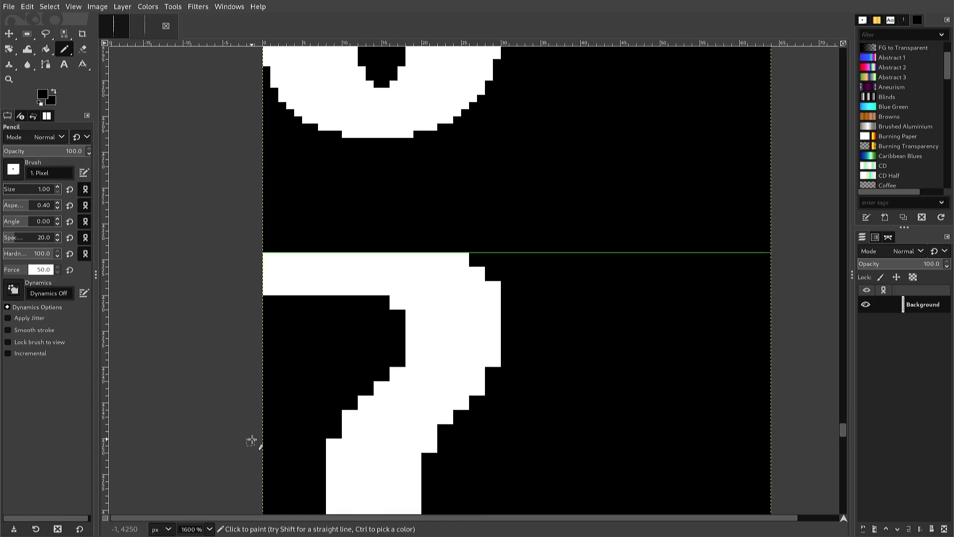
scroll(252, 440, down, 3)
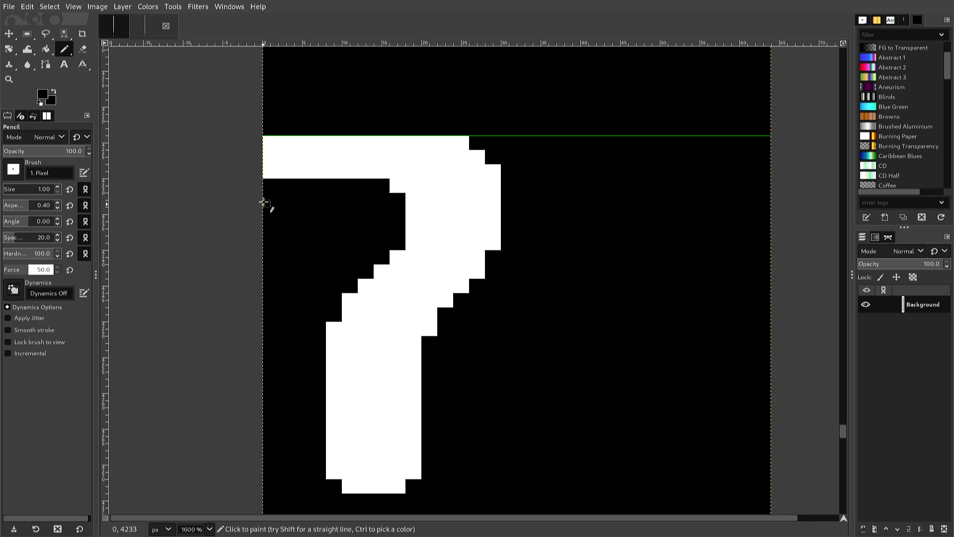
click(266, 175)
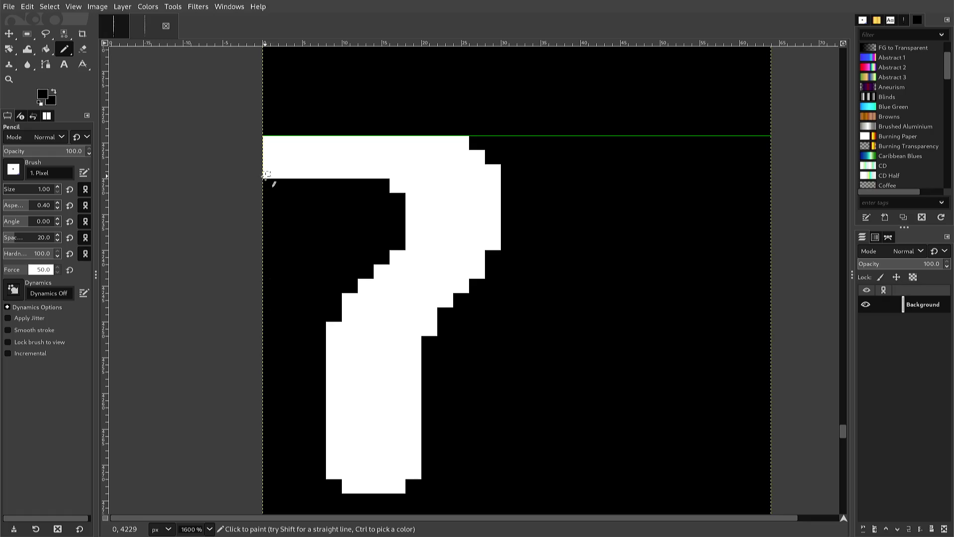
click(266, 140)
click(465, 139)
ctrl+click(489, 168)
click(489, 161)
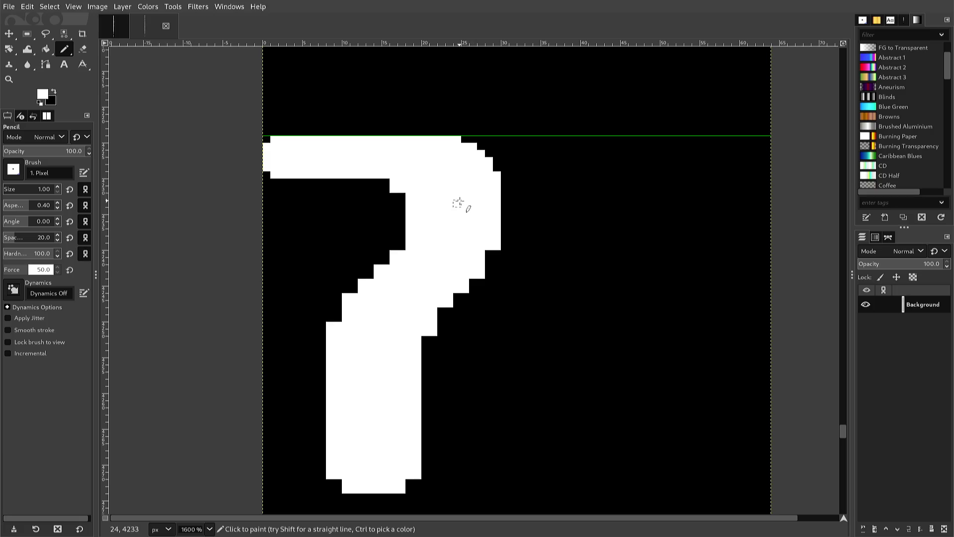
Step: Even out the 7's inner corner and diagonal staircase with black and white pixels
ctrl+click(392, 208)
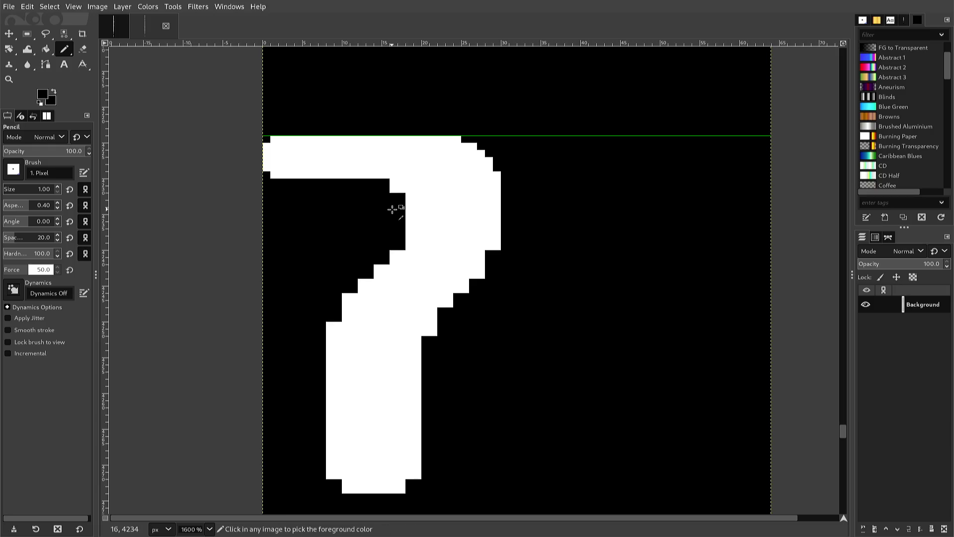
drag(397, 193, 393, 187)
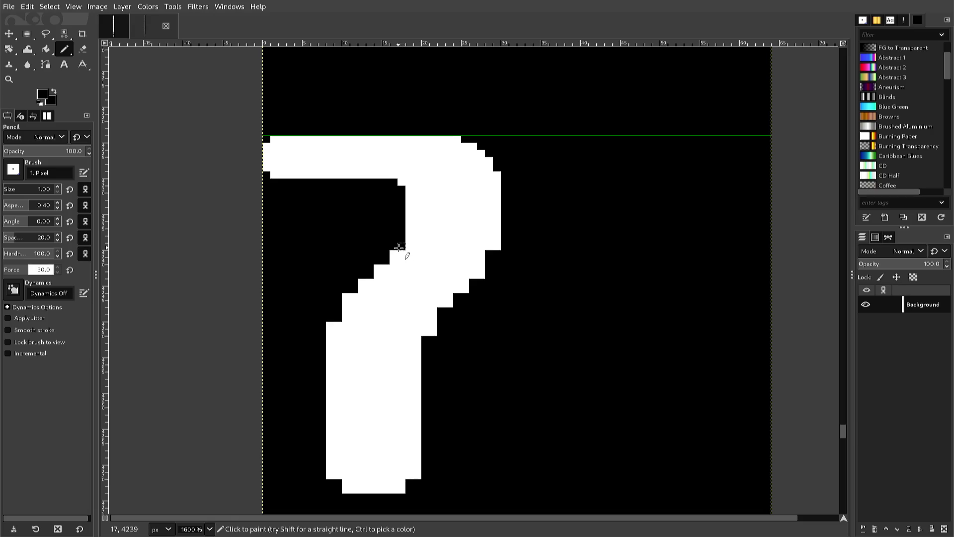
drag(399, 247, 394, 253)
drag(370, 269, 319, 319)
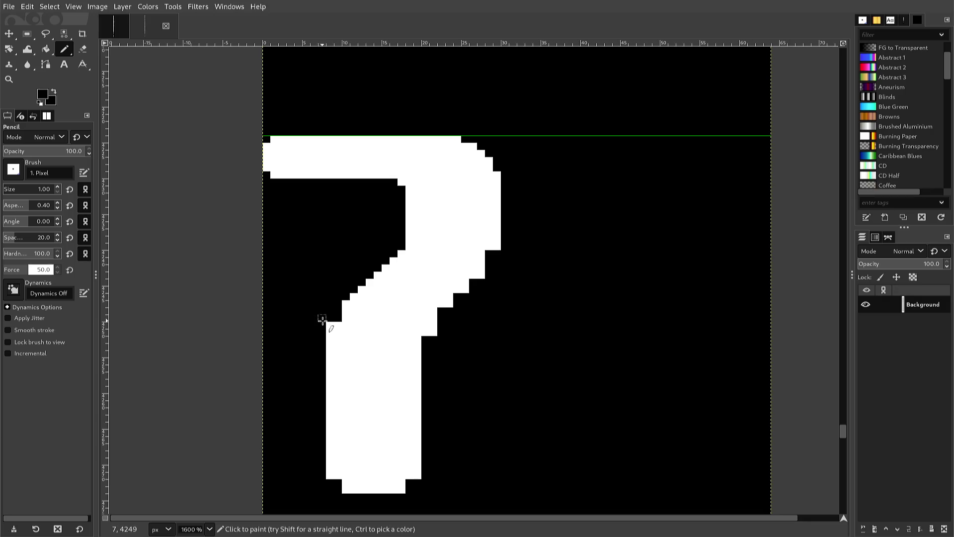
right_click(330, 327)
key(Escape)
click(330, 326)
click(330, 330)
key(x)
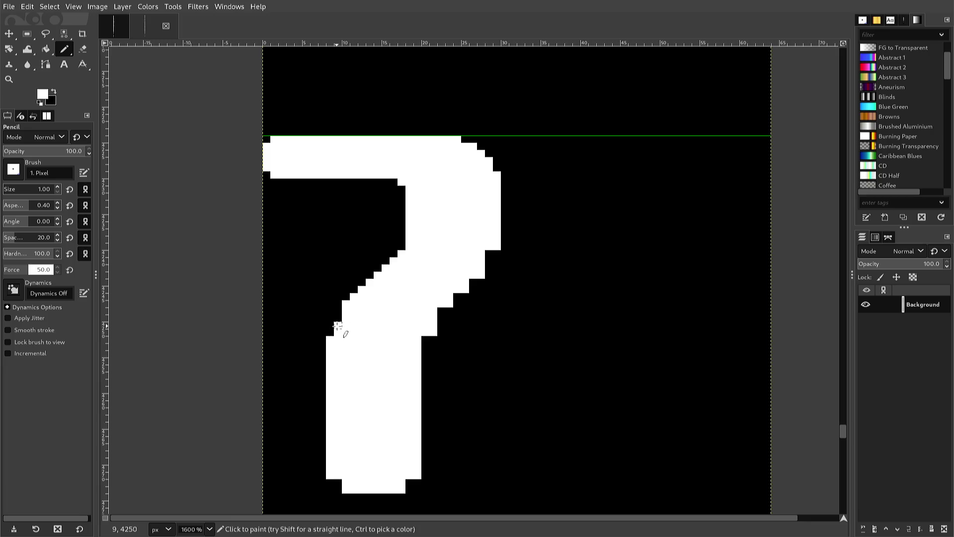
click(338, 319)
click(339, 327)
click(401, 246)
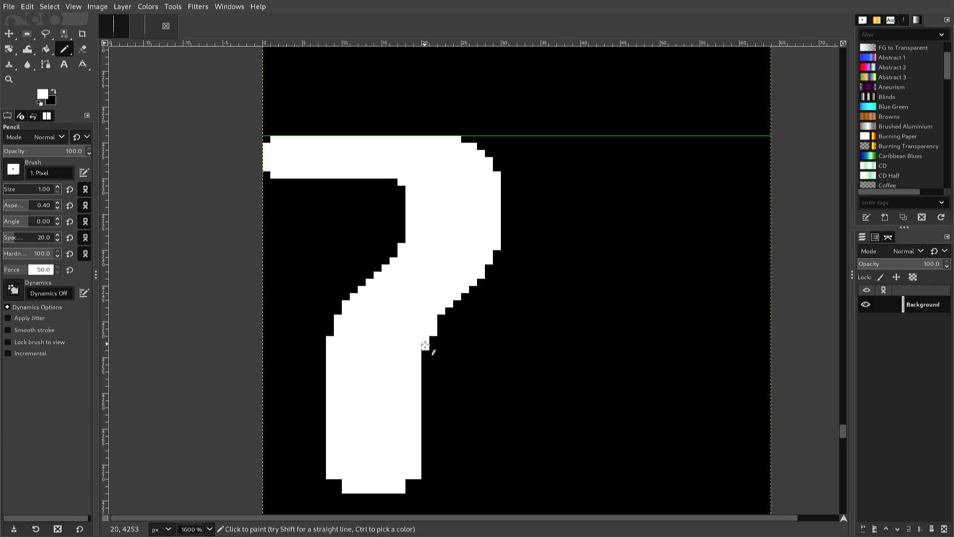
Step: Touch up the 7's outer and right curve edges and fill its bottom-left notch white
click(426, 342)
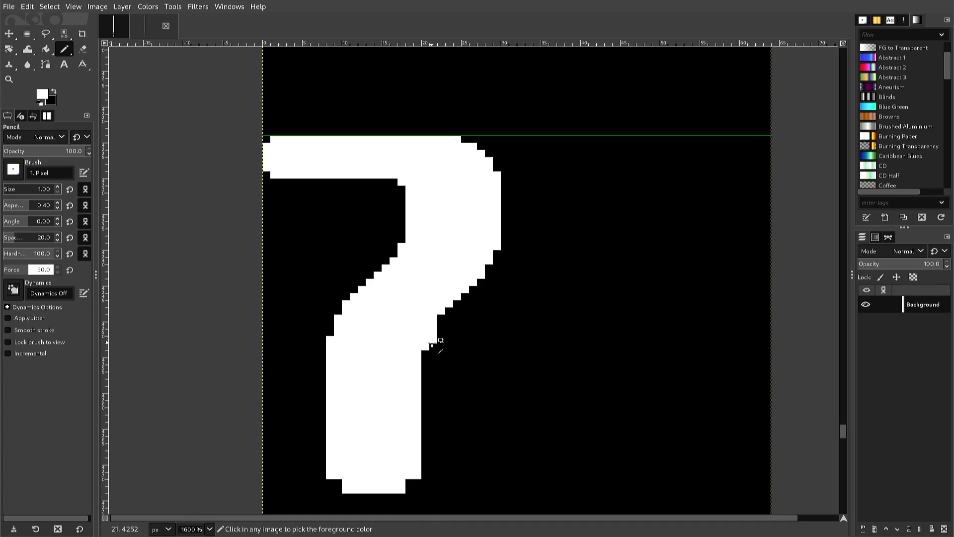
ctrl+click(434, 345)
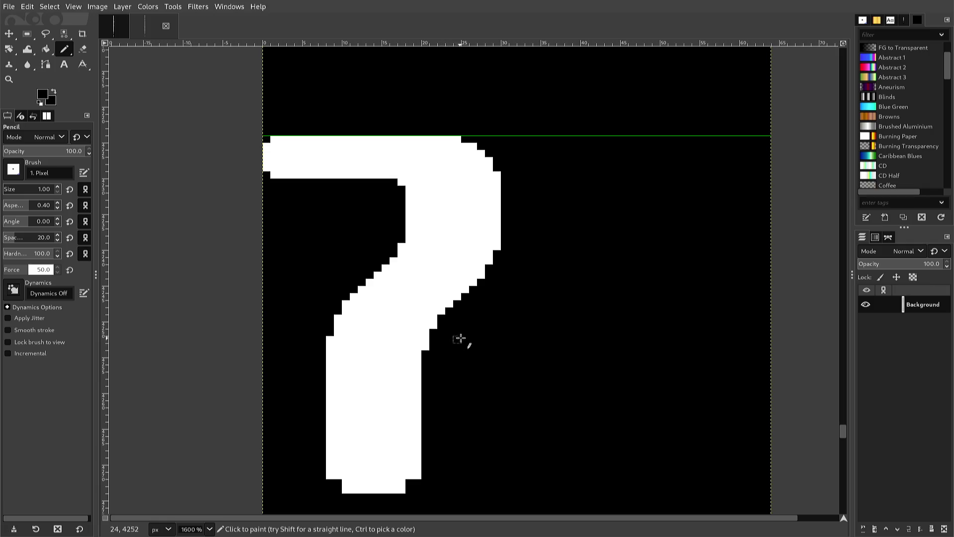
click(497, 247)
ctrl+click(404, 443)
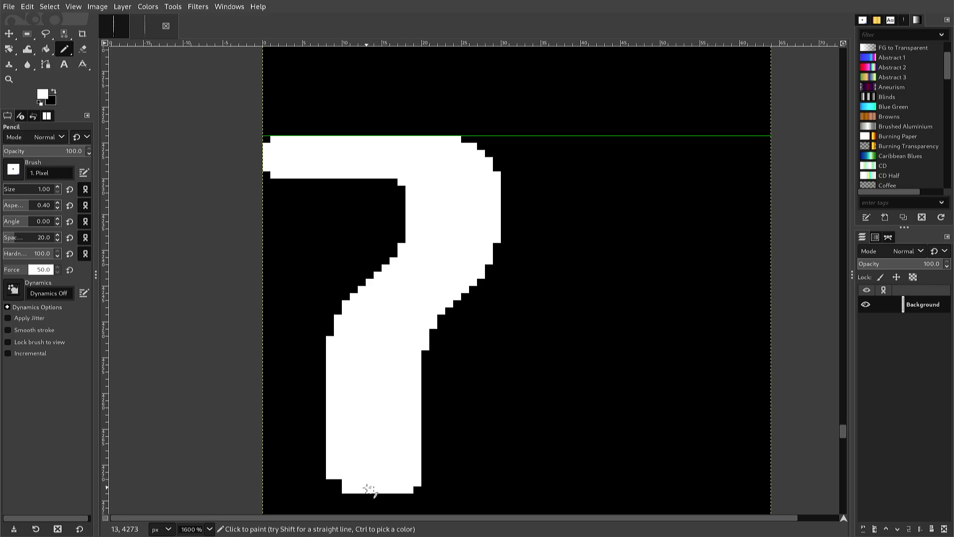
click(330, 489)
key(ctrl+z)
click(332, 485)
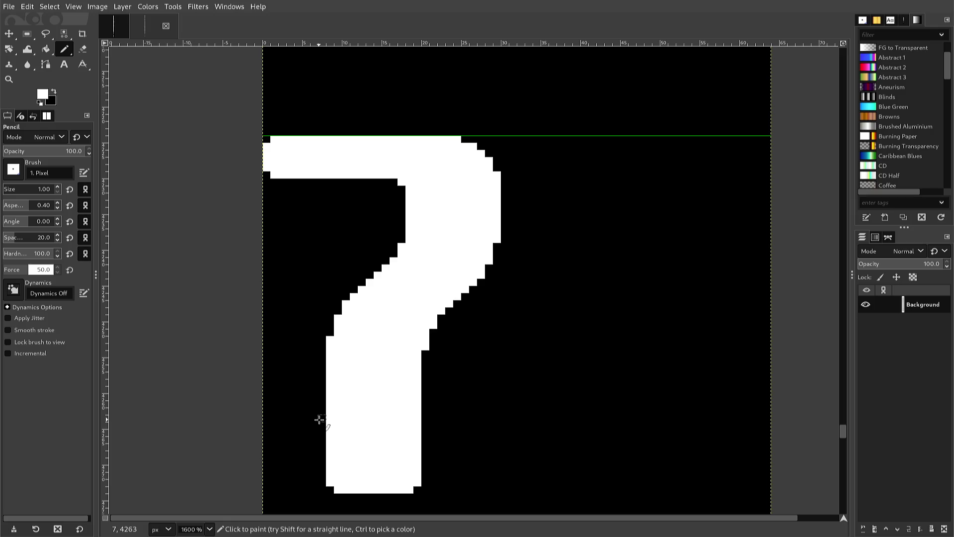
Step: Overwrite font2.png with the refined glyphs using Ctrl+E
key(ctrl)
key(ctrl+e)
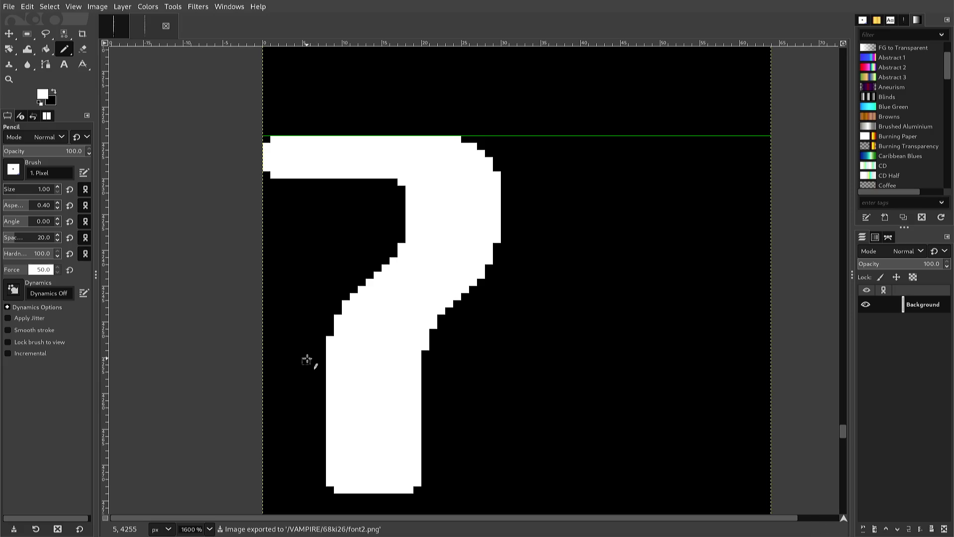
scroll(305, 367, down, 3)
Step: Whiten pixels along the 8's upper-left staircase edge
scroll(305, 367, down, 3)
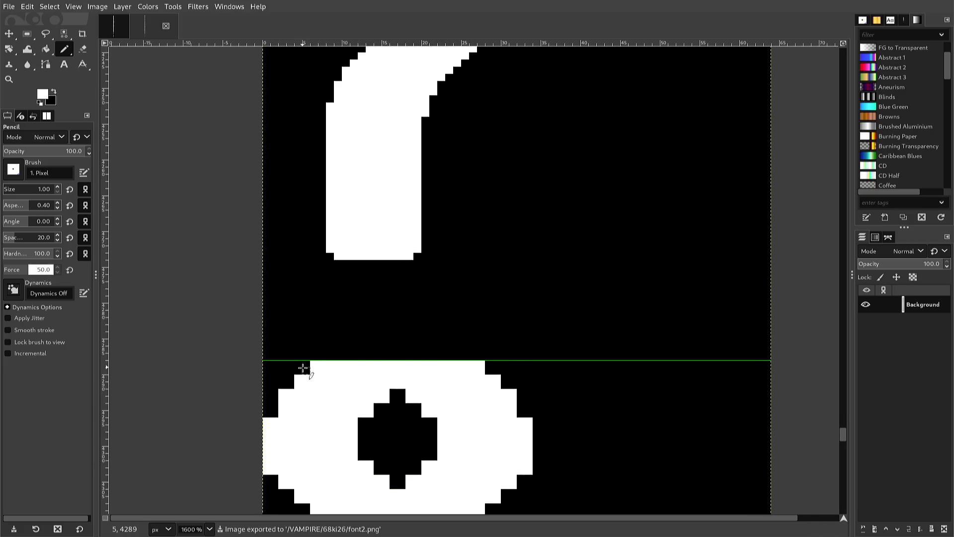
scroll(301, 367, down, 3)
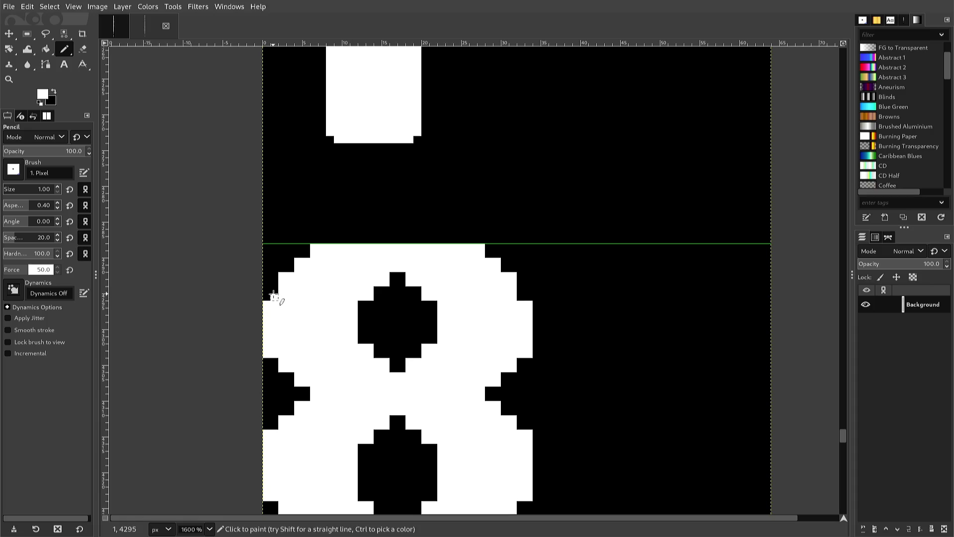
drag(276, 282, 292, 269)
click(306, 254)
Step: Blacken pixels on the 8's top row, upper-left curve diagonal and left edge
key(ctrl)
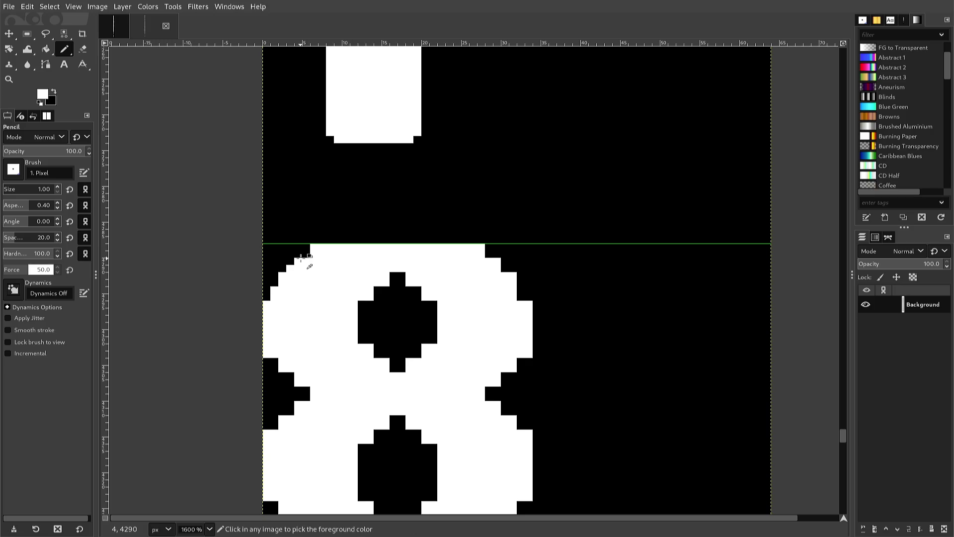
ctrl+click(301, 255)
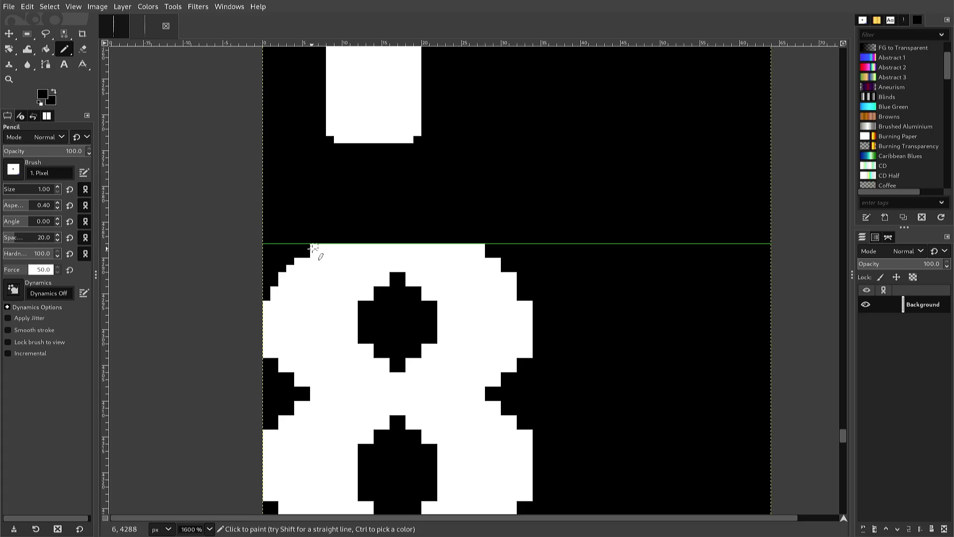
click(330, 247)
click(322, 248)
click(315, 248)
mouse_move(305, 254)
mouse_down()
mouse_move(265, 281)
mouse_move(263, 302)
mouse_up()
click(266, 353)
click(290, 376)
click(266, 350)
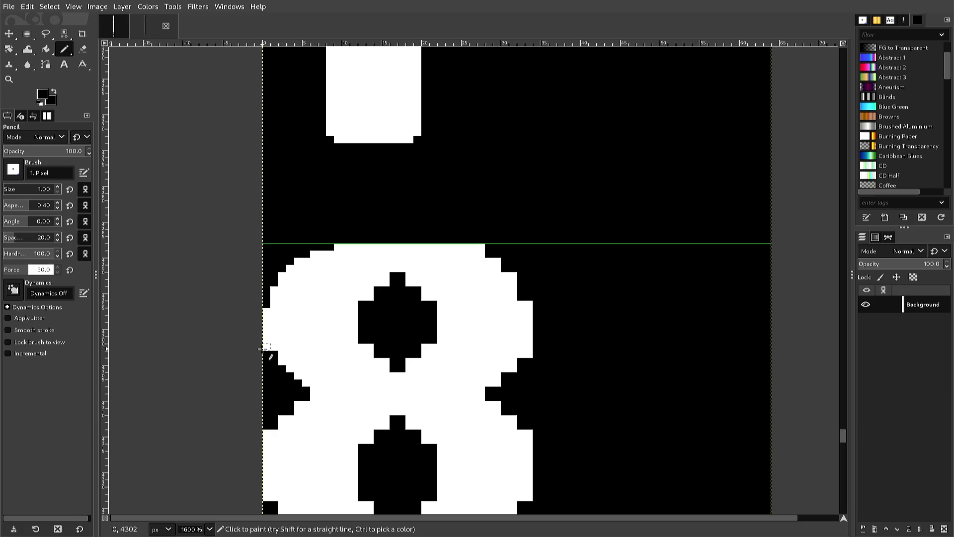
click(265, 341)
click(265, 334)
ctrl+click(283, 354)
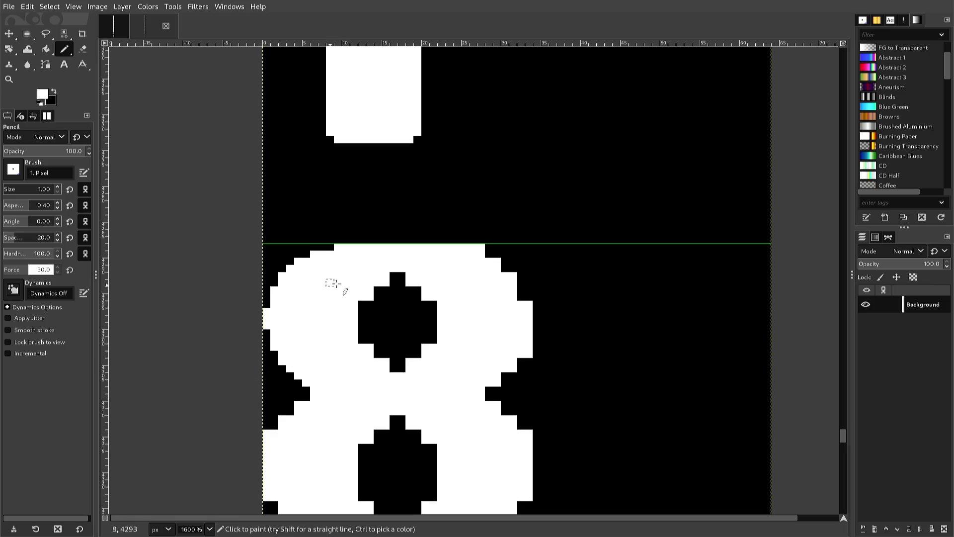
Step: Round the 8's upper hole by whitening its spike tip and blackening pixels along its edges
click(398, 275)
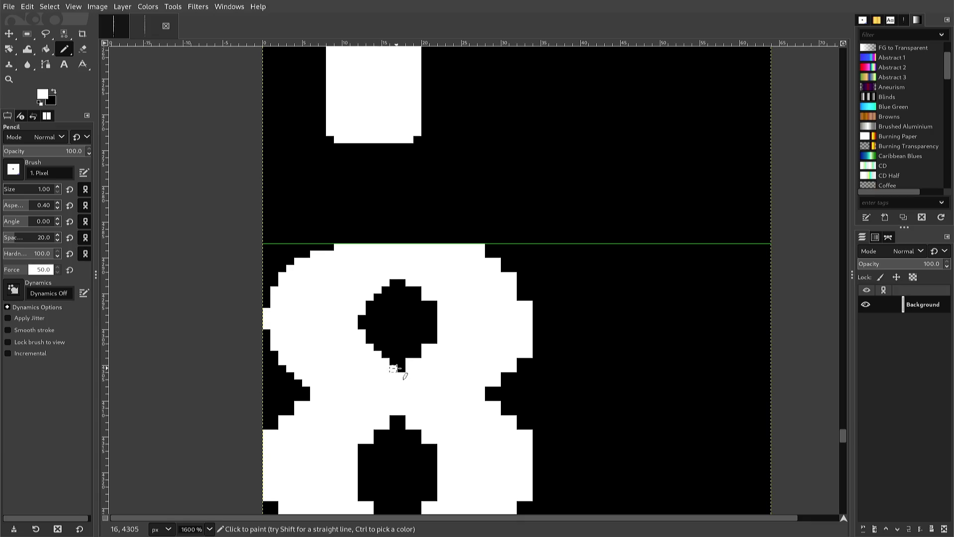
click(395, 366)
ctrl+click(407, 296)
click(417, 295)
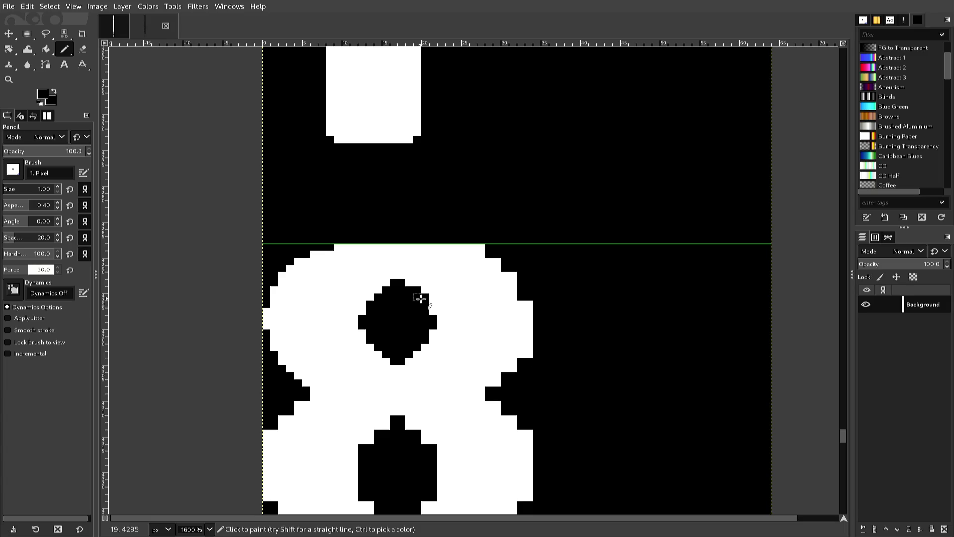
click(378, 290)
click(369, 298)
click(364, 312)
click(396, 358)
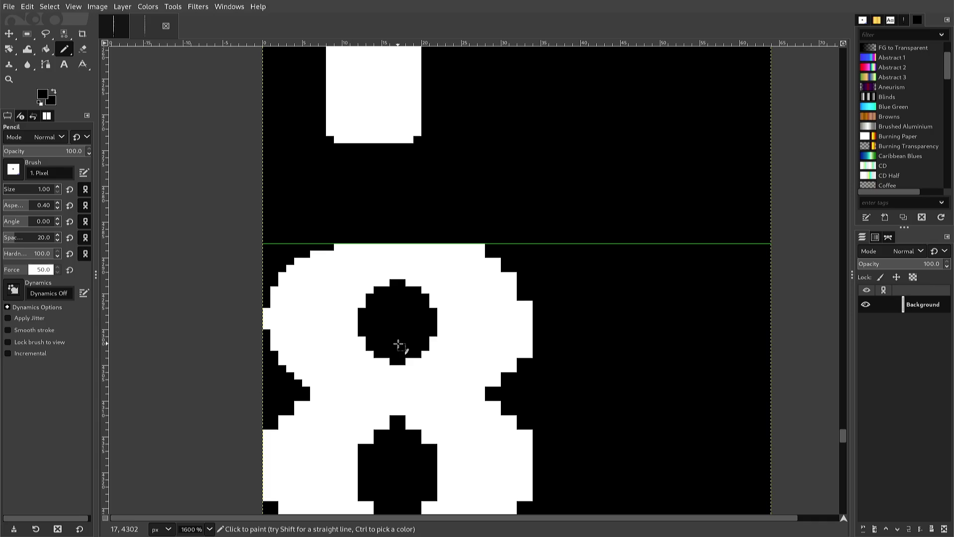
key(r)
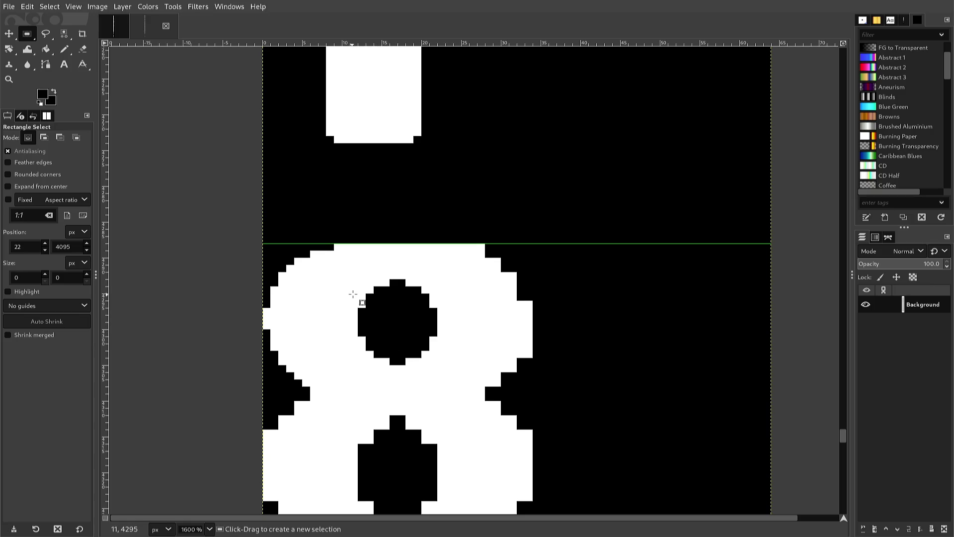
Step: Copy the rounded upper hole, paste it down over the lower hole and anchor it
mouse_move(351, 272)
mouse_down()
mouse_move(356, 351)
mouse_move(402, 371)
mouse_move(441, 371)
mouse_up()
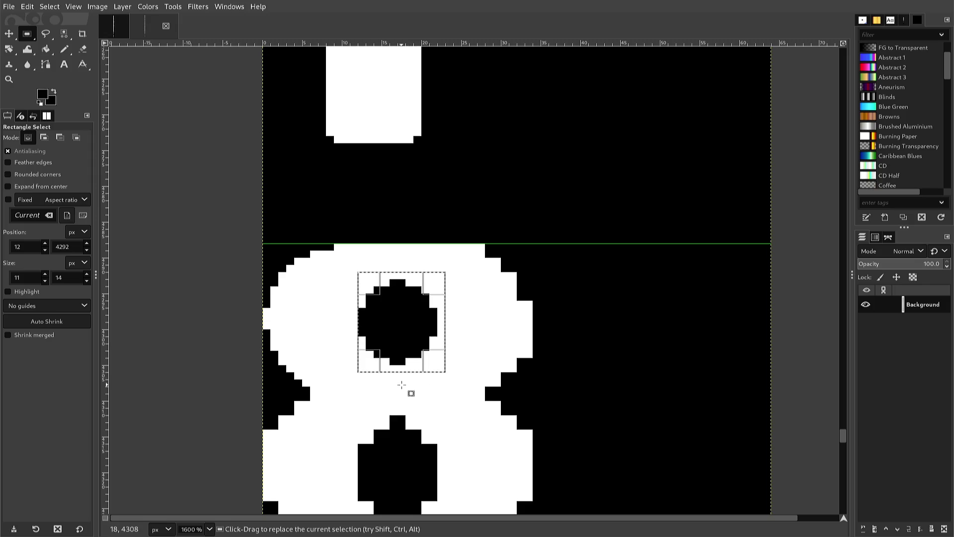
key(ctrl+c)
key(ctrl+v)
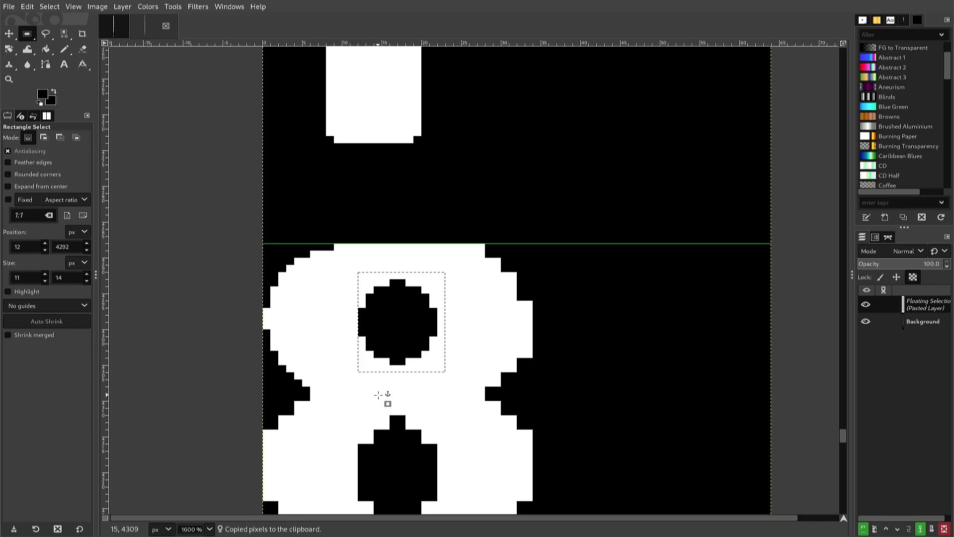
key(Down)
key(Down)
key(Down)
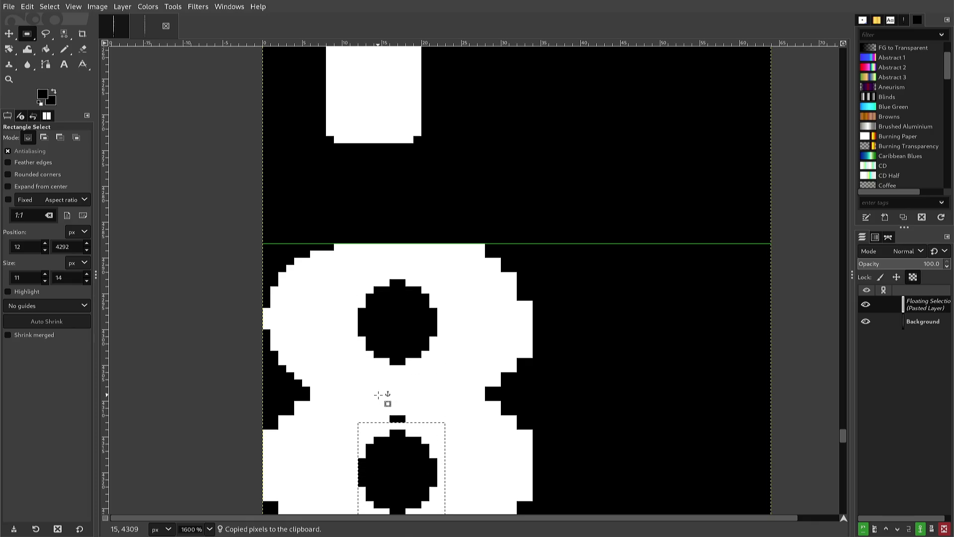
key(Up)
key(Up)
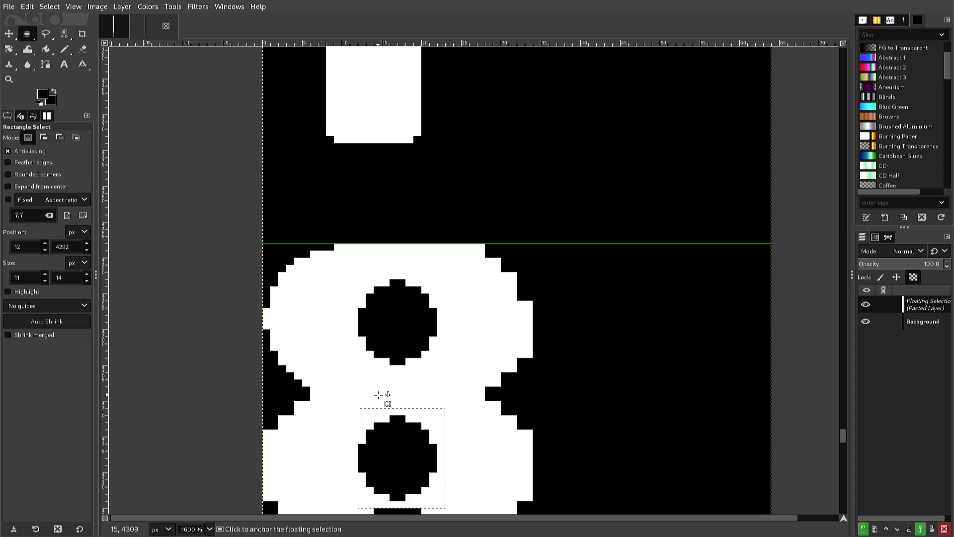
click(378, 395)
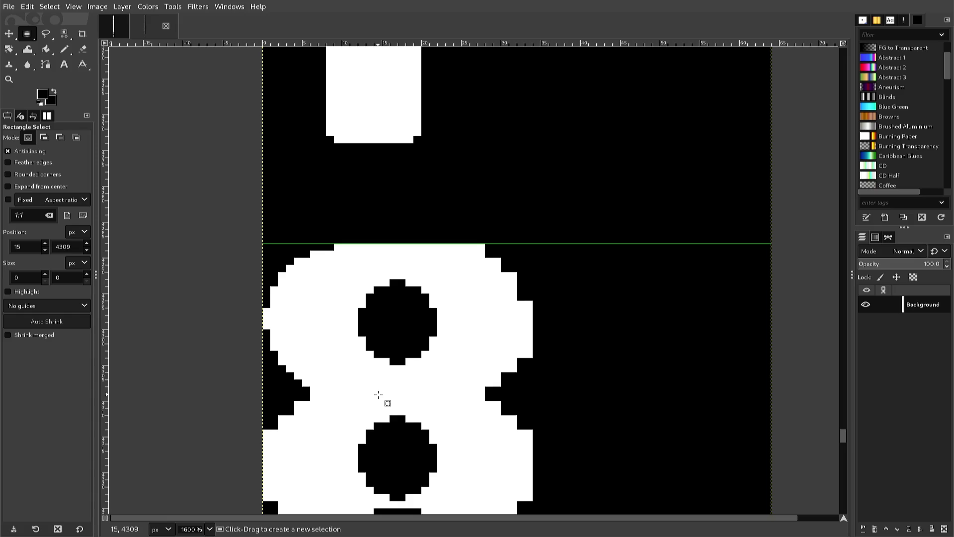
click(343, 440)
mouse_move(343, 440)
mouse_down()
mouse_move(391, 482)
mouse_move(443, 492)
mouse_move(398, 482)
mouse_up()
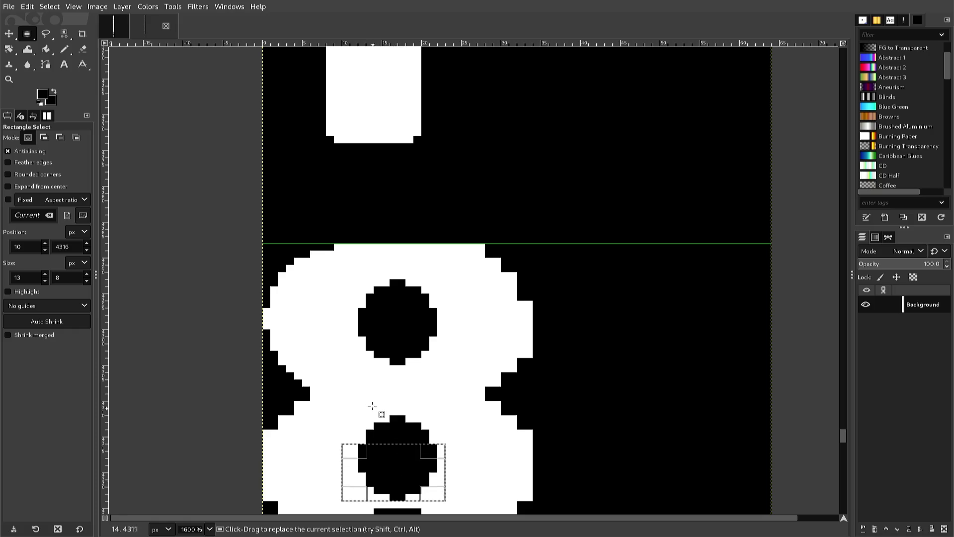
Step: Copy the bottom of the 8's lower hole and anchor it three pixels lower, making a taller oval
key(ctrl+c)
key(ctrl+v)
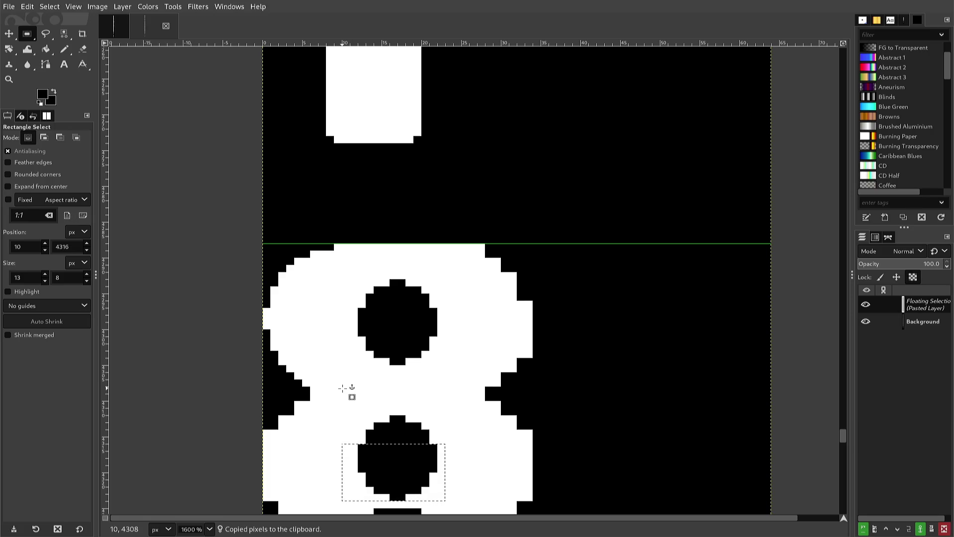
scroll(342, 388, down, 3)
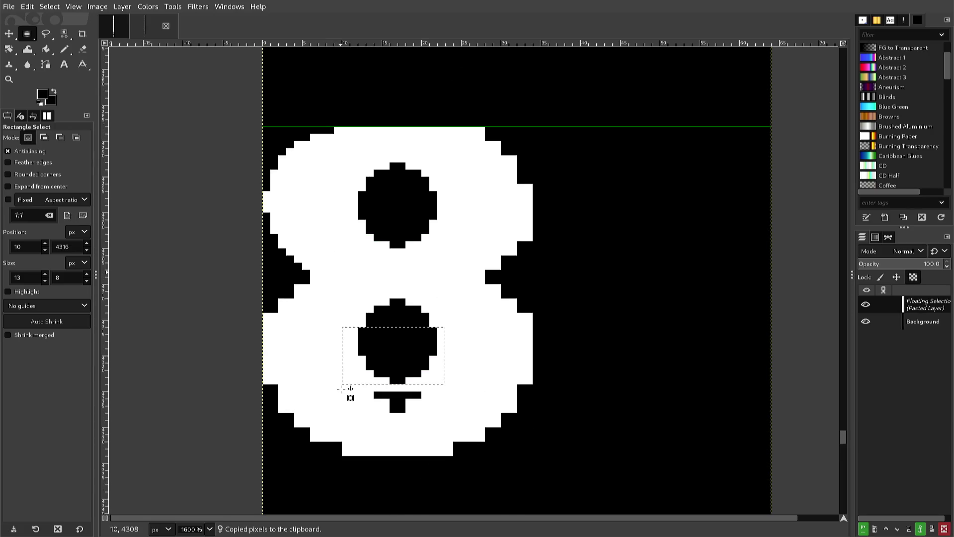
key(Down)
key(Down)
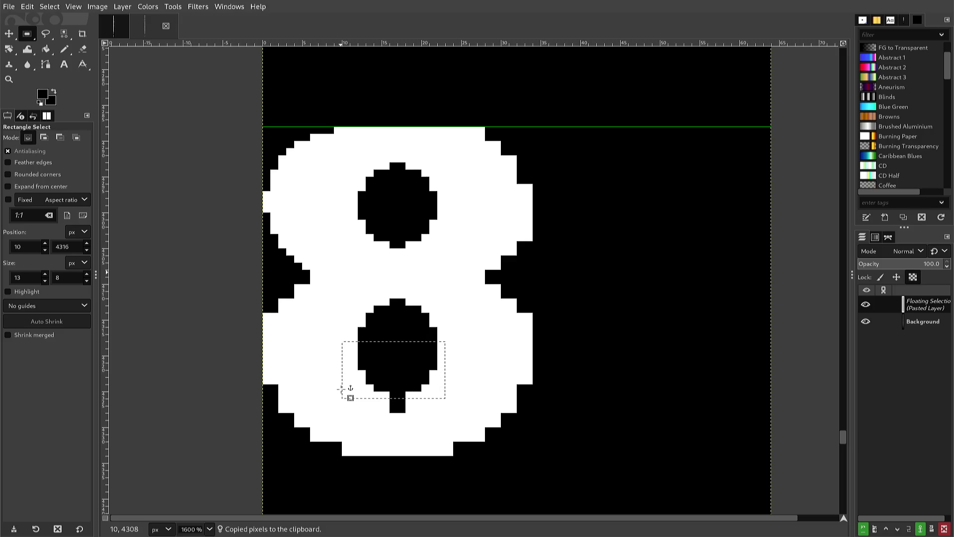
key(Down)
key(Down)
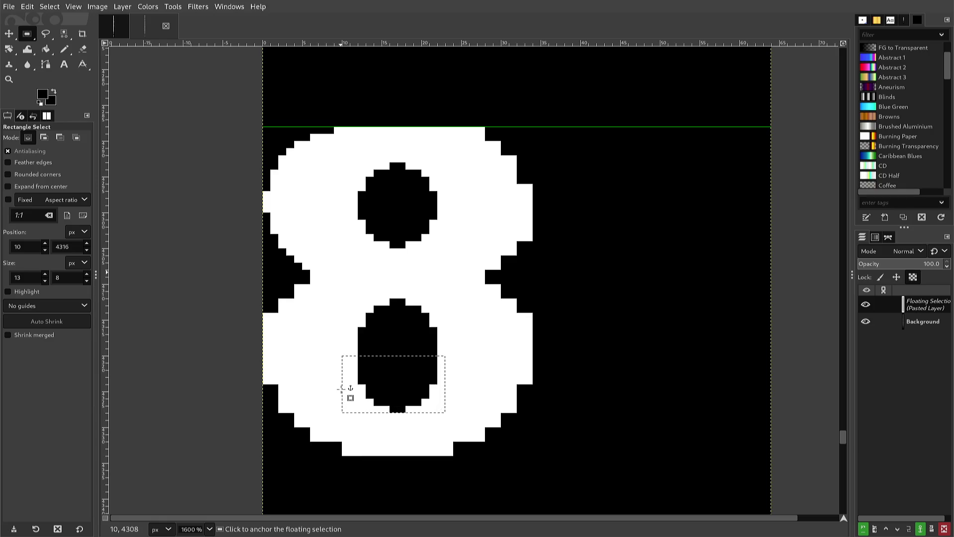
key(ctrl)
click(405, 309)
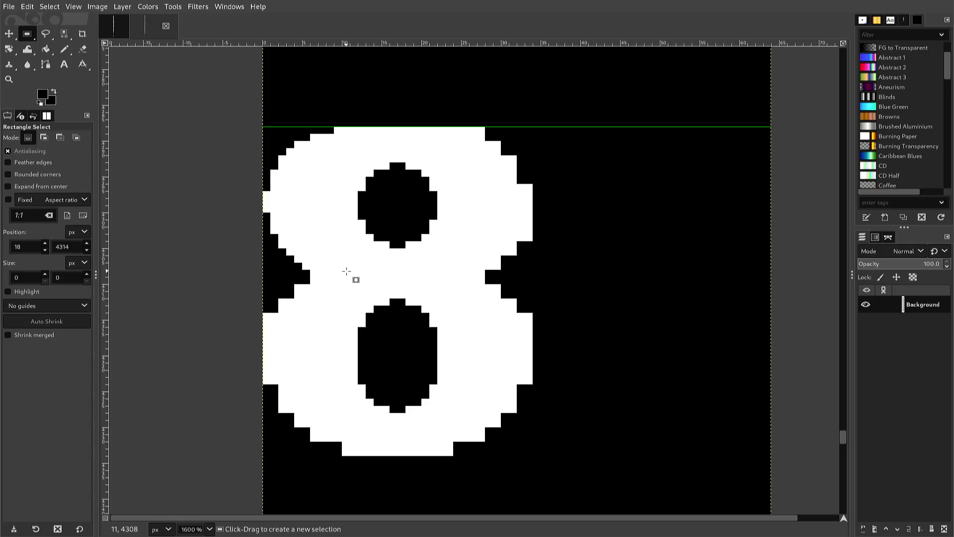
key(n)
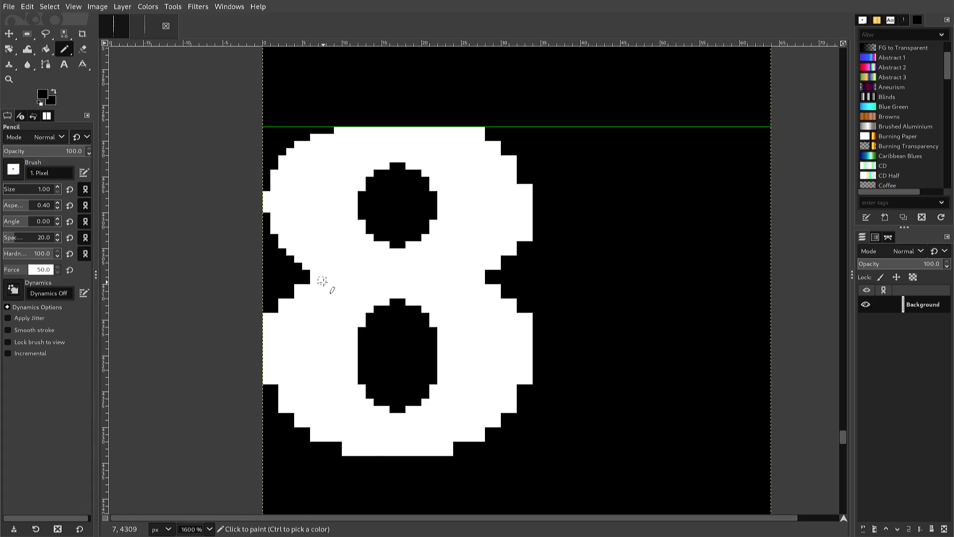
Step: Touch up single pixels on the 8's left waist edge in white and black
ctrl+click(323, 281)
click(307, 283)
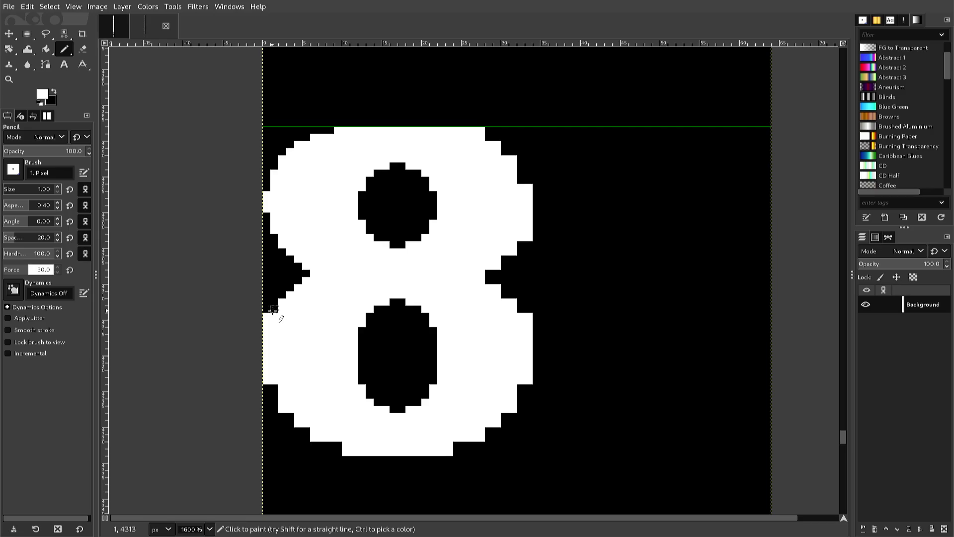
ctrl+click(273, 310)
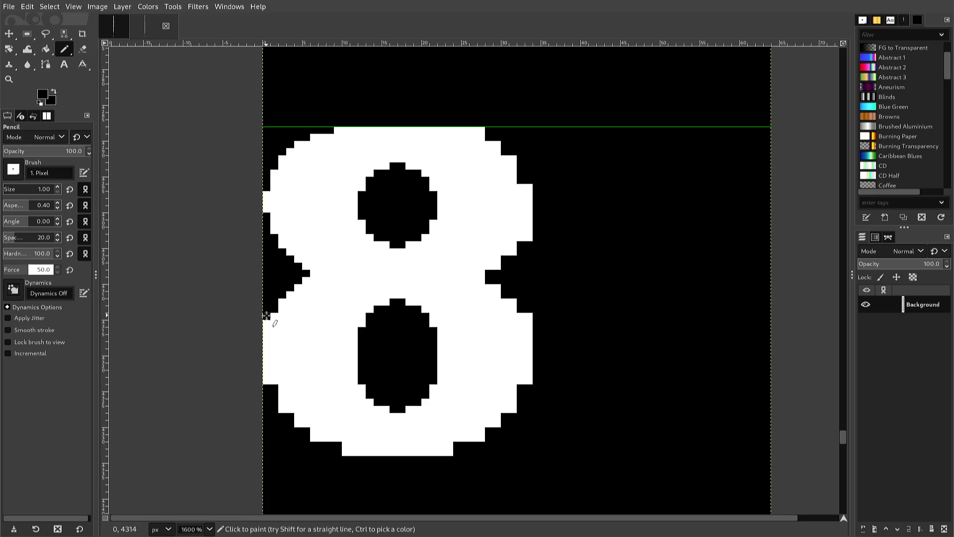
click(264, 329)
scroll(259, 364, down, 3)
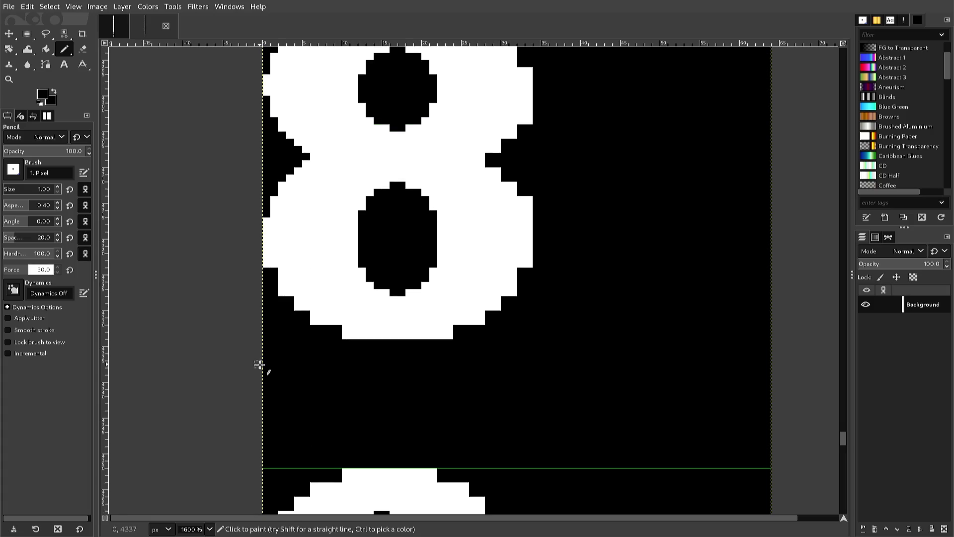
Step: Whiten staircase pixels along the 8's lower-left curve, undoing the misplaced ones
ctrl+click(290, 294)
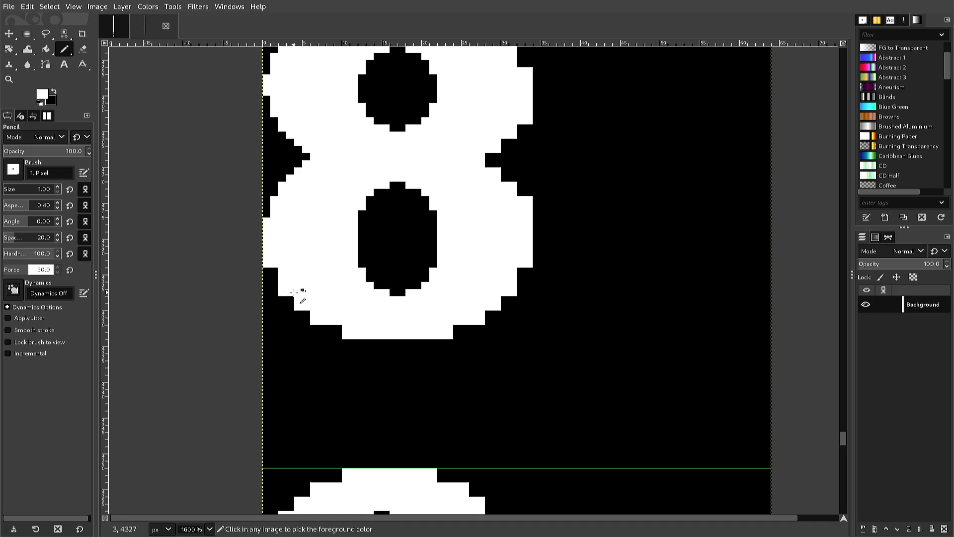
click(290, 298)
click(299, 307)
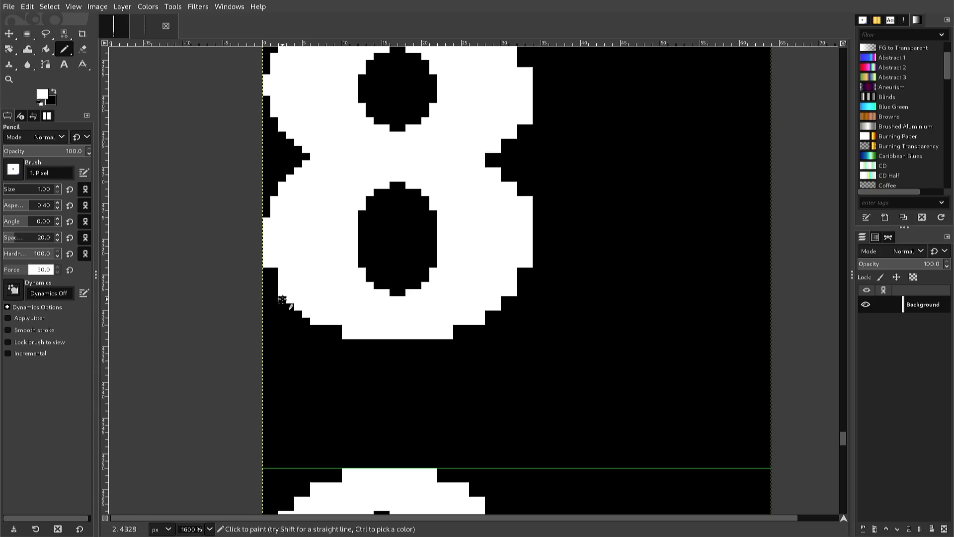
click(274, 284)
click(275, 271)
click(322, 327)
key(ctrl+z)
click(329, 327)
key(ctrl+z)
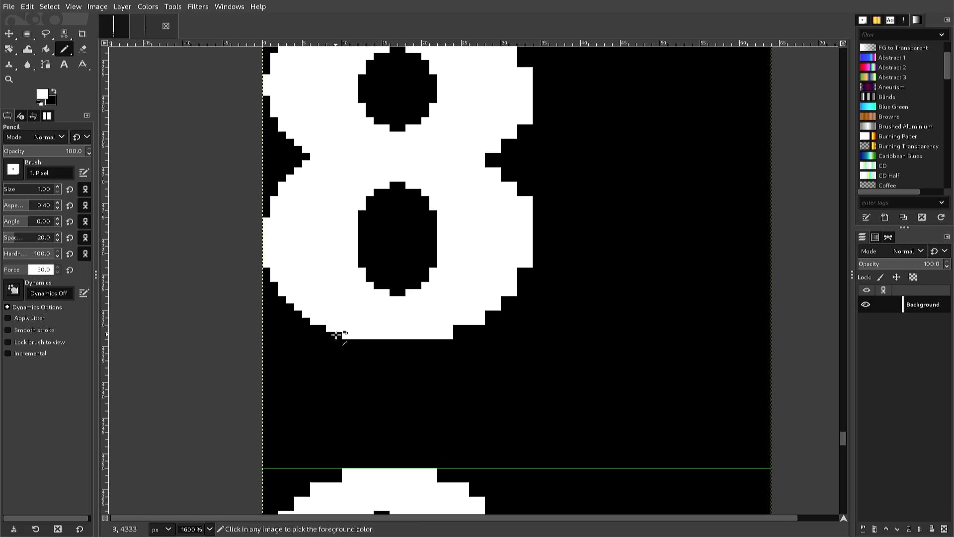
Step: Blacken stray pixels along the 8's bottom edge and left edge
ctrl+click(337, 334)
drag(346, 335, 329, 335)
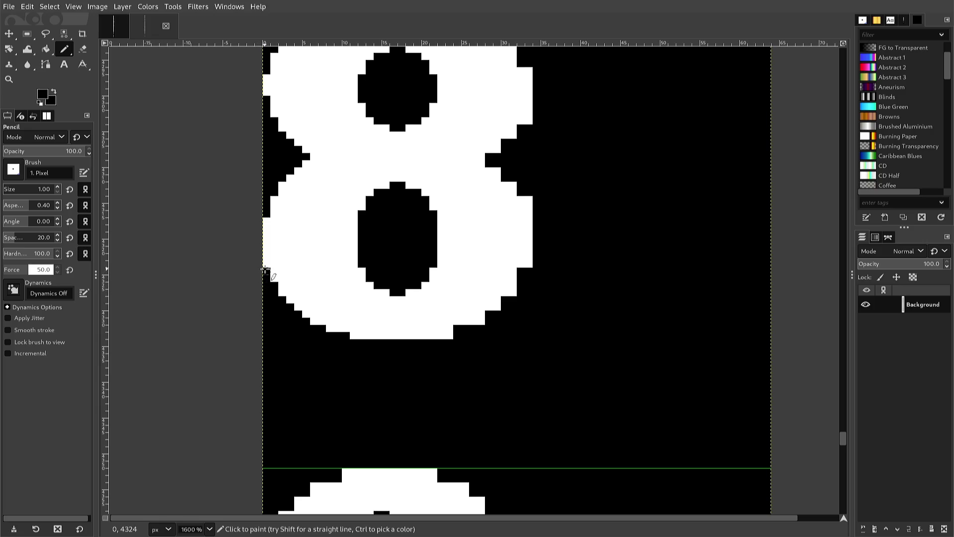
click(266, 265)
key(r)
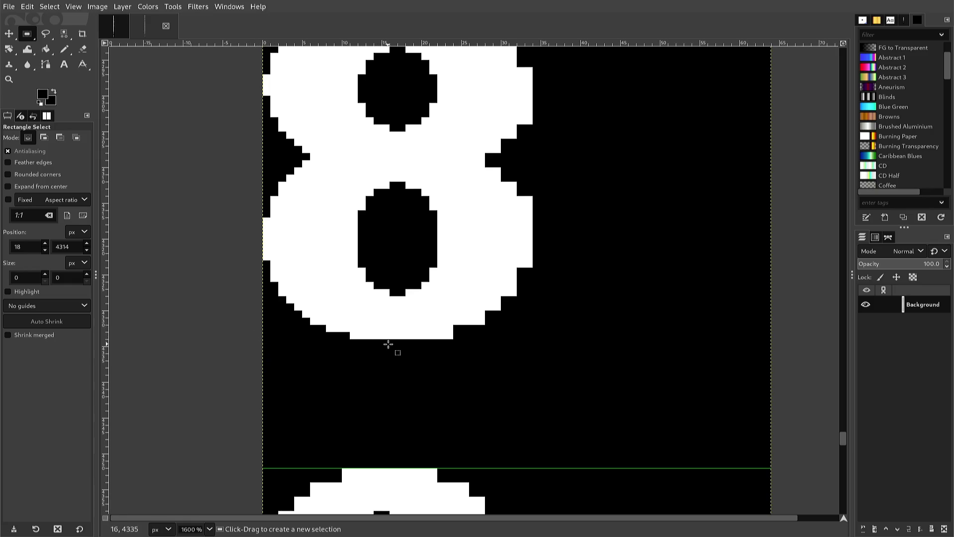
Step: Copy the left half of the 8 and paste it as a floating piece shifted right
mouse_move(390, 345)
mouse_down()
mouse_move(335, 275)
mouse_move(282, 242)
mouse_move(249, 204)
mouse_move(233, 175)
mouse_move(219, 42)
mouse_move(222, 68)
mouse_up()
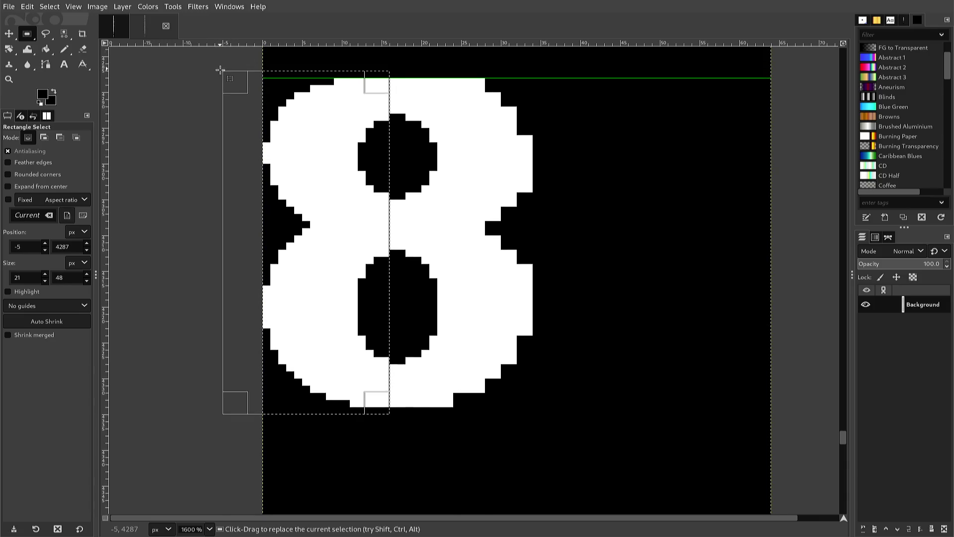
scroll(218, 84, up, 3)
key(ctrl+c)
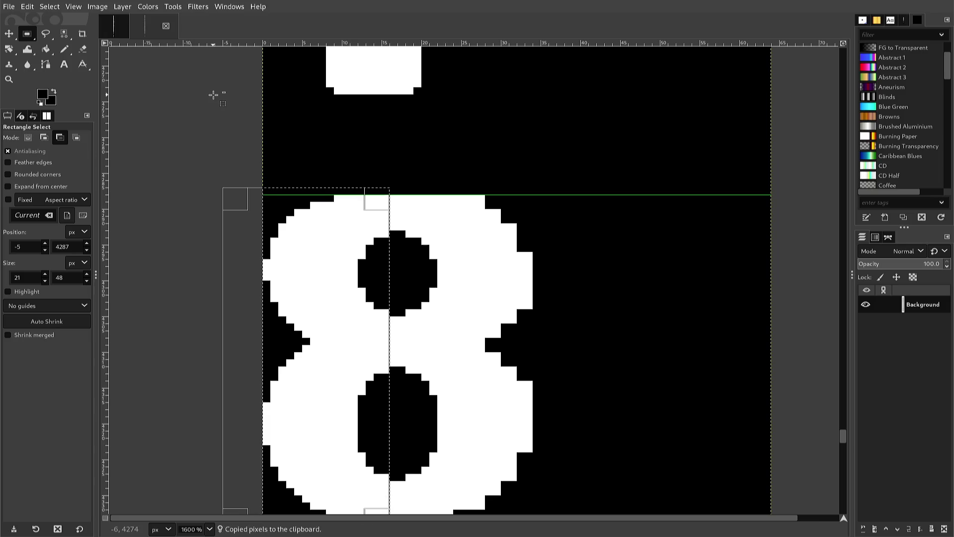
key(ctrl+v)
key(Right)
key(Right)
key(Right)
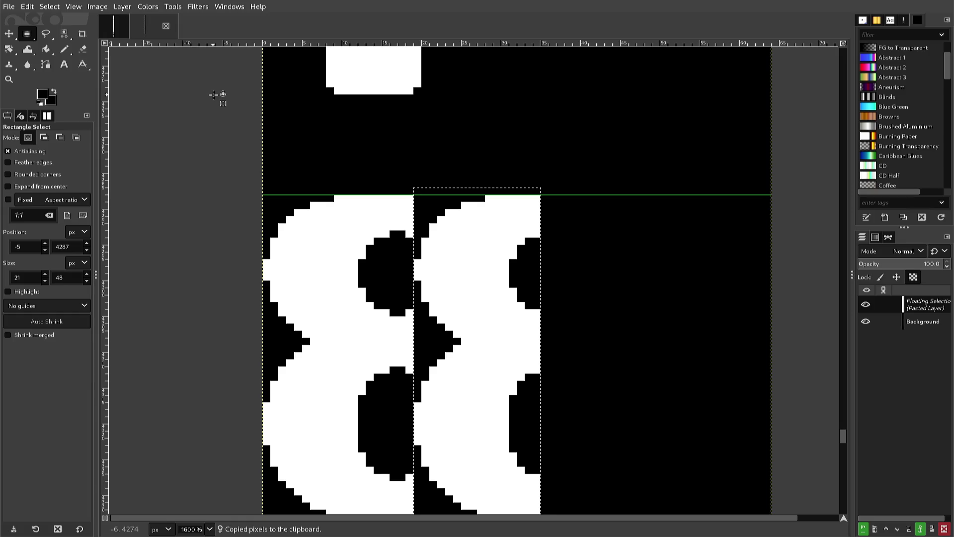
Step: Flip the pasted half horizontally, align it on the right side, and anchor it
key(alt+l)
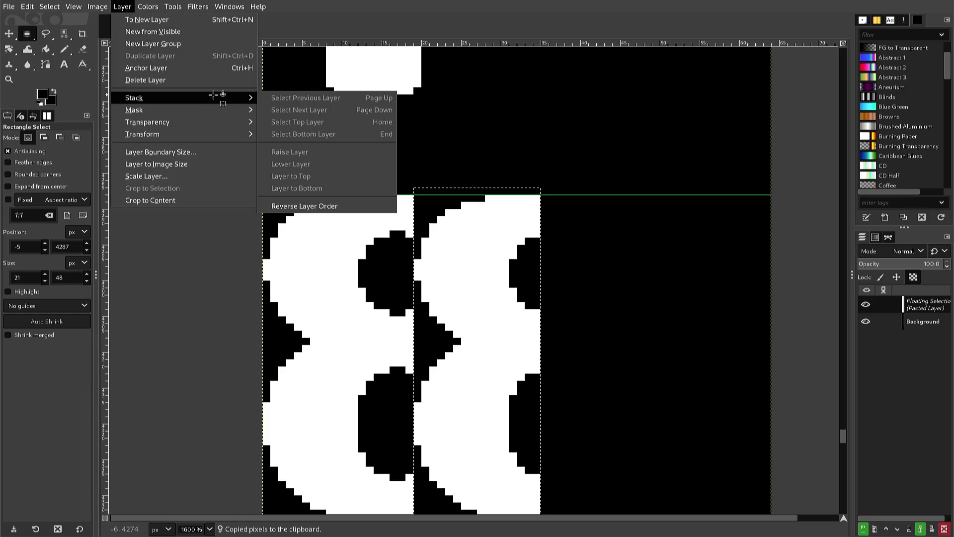
key(Down)
key(Down)
key(Down)
key(Right)
key(Return)
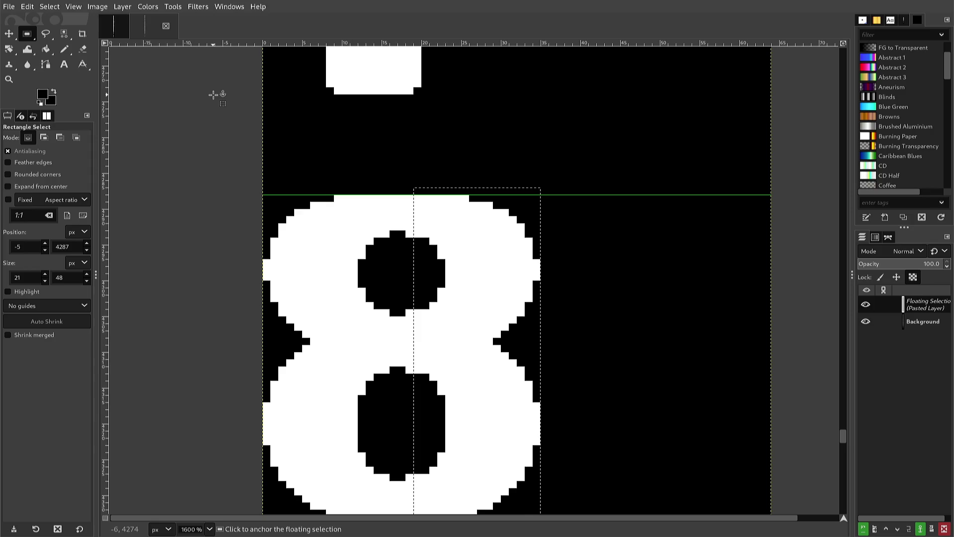
key(Left)
key(Left)
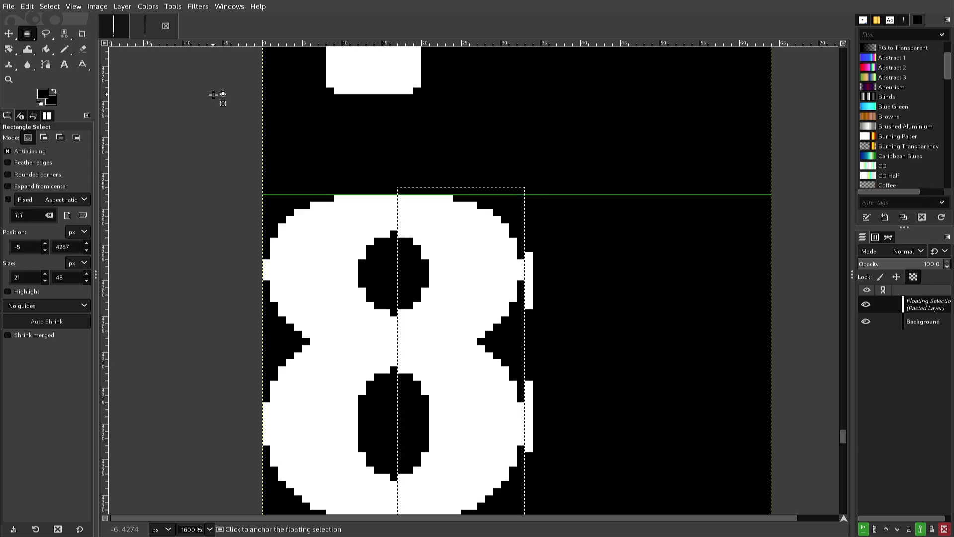
key(Right)
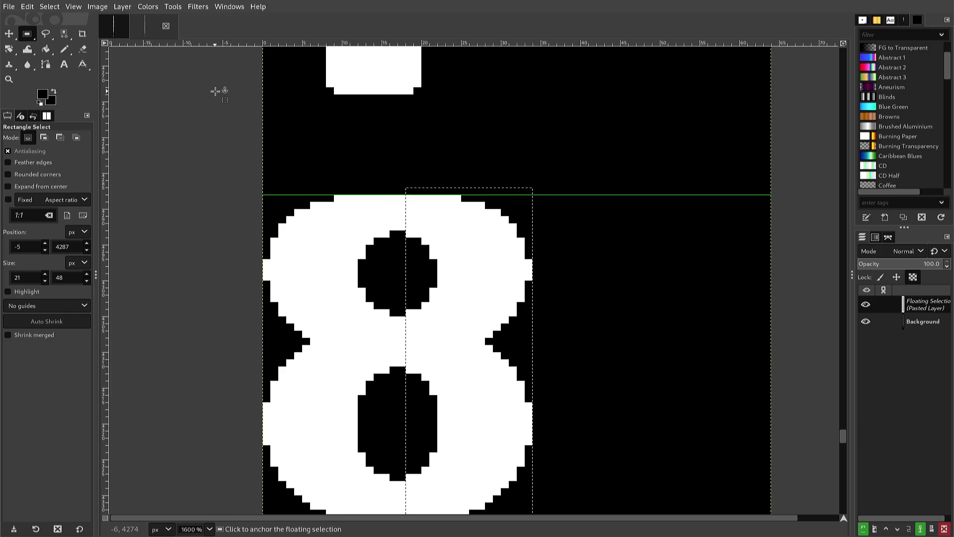
click(215, 91)
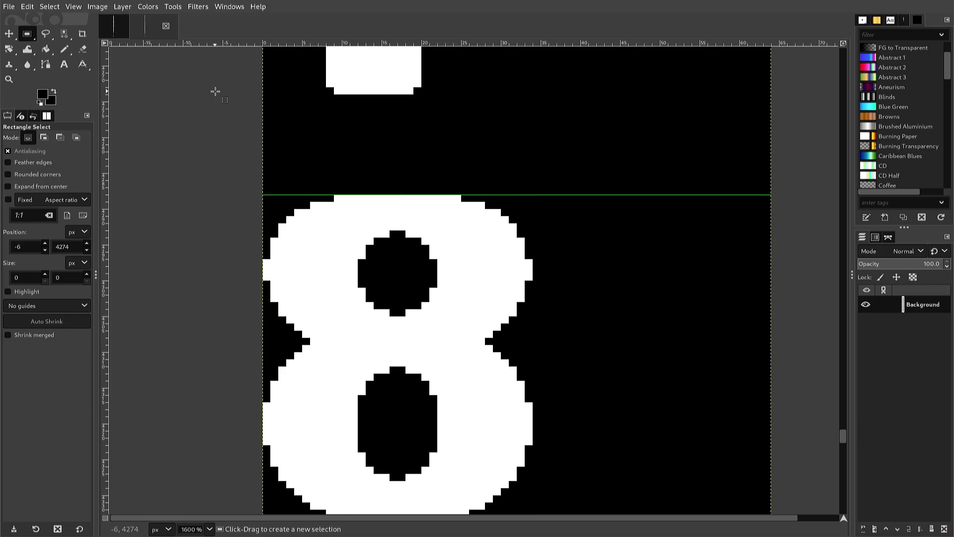
Step: Export the font sheet to font2.png
key(ctrl+e)
scroll(230, 85, down, 2)
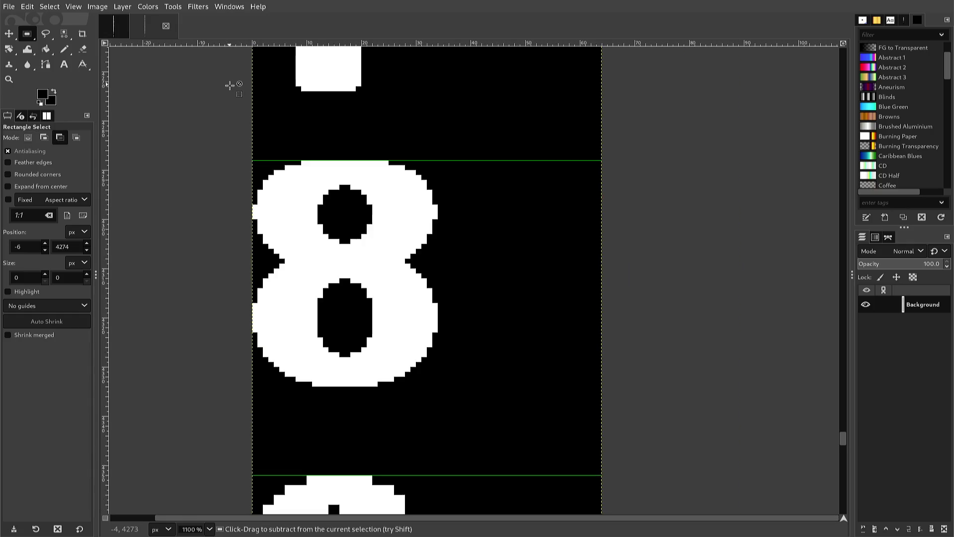
scroll(229, 106, up, 5)
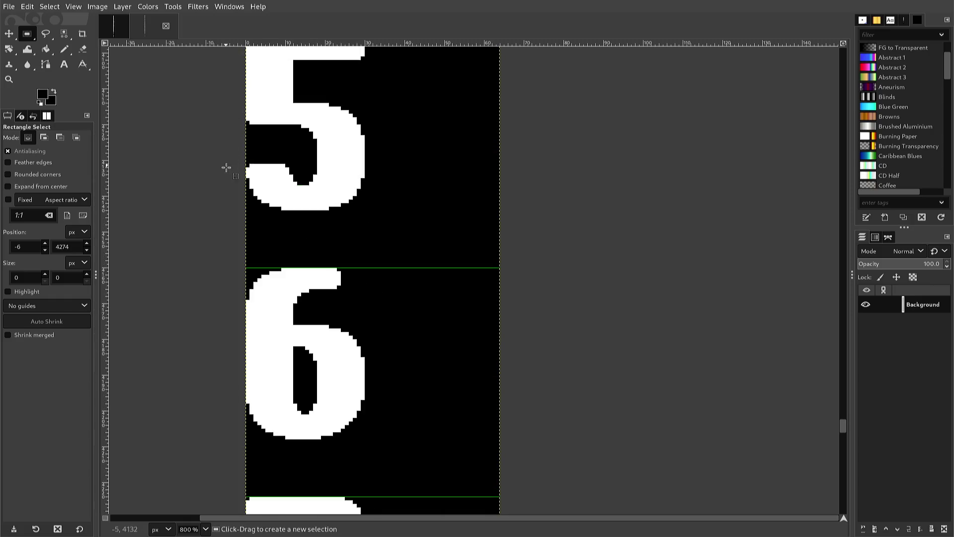
scroll(227, 266, down, 1)
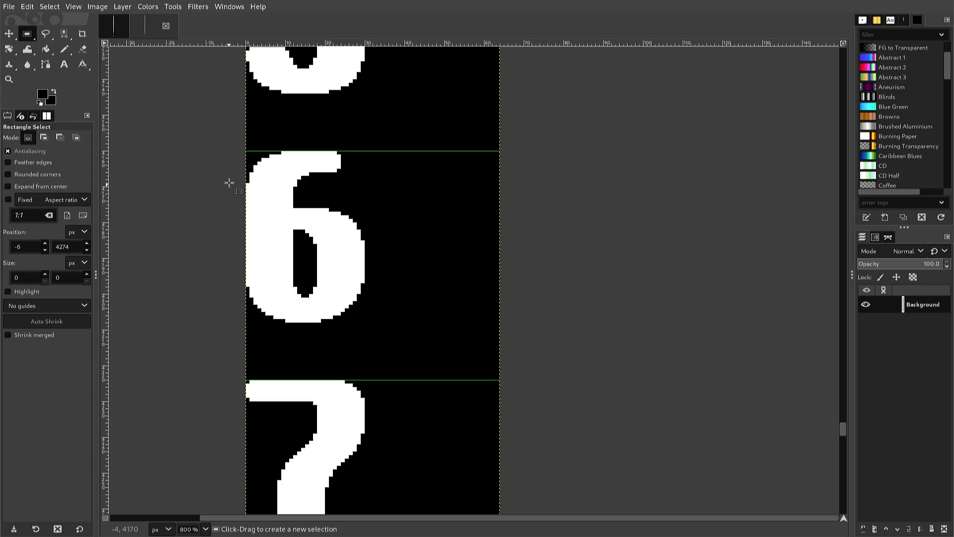
Step: Select the cell holding the 6 glyph and copy it
mouse_move(232, 150)
mouse_down()
mouse_move(379, 336)
mouse_move(382, 329)
mouse_up()
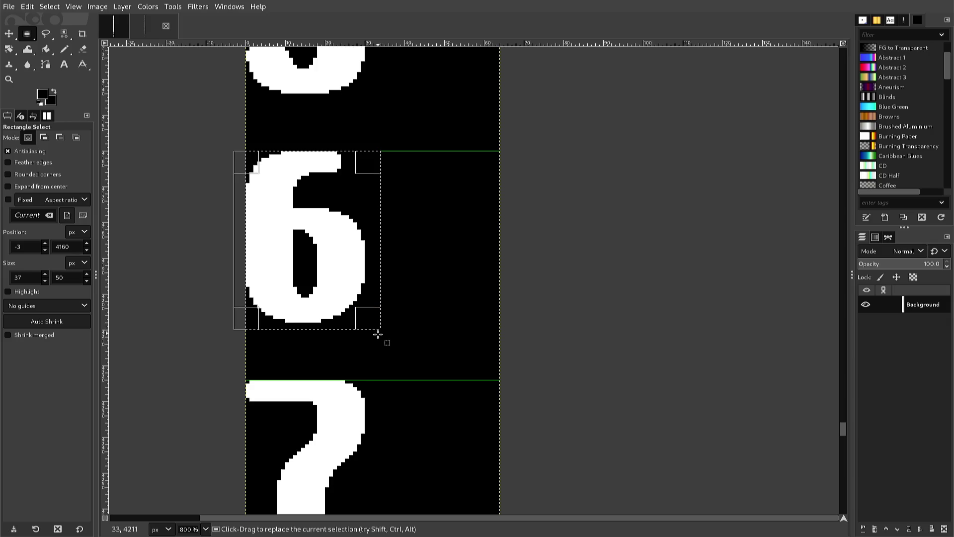
scroll(376, 339, down, 1)
scroll(373, 345, down, 1)
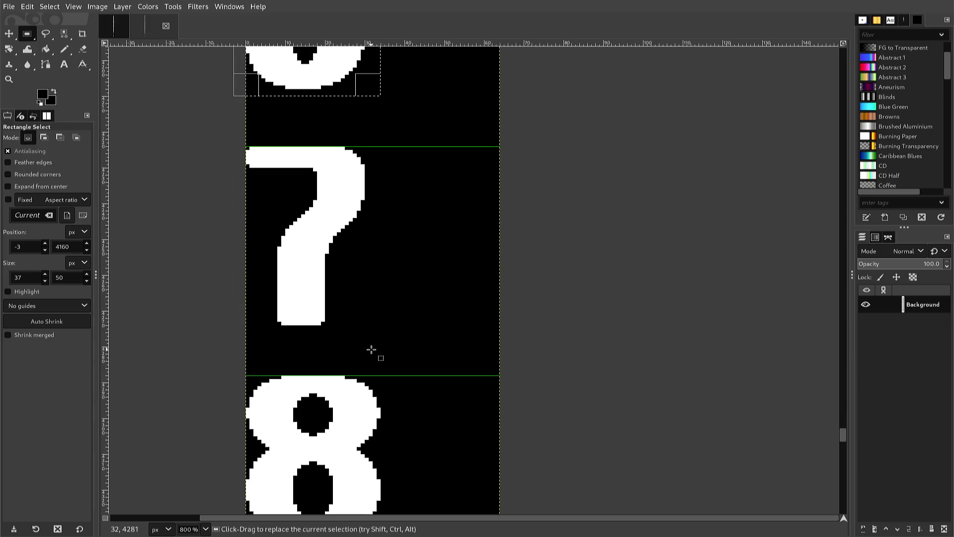
scroll(371, 349, down, 1)
scroll(369, 354, up, 1)
scroll(367, 359, down, 3)
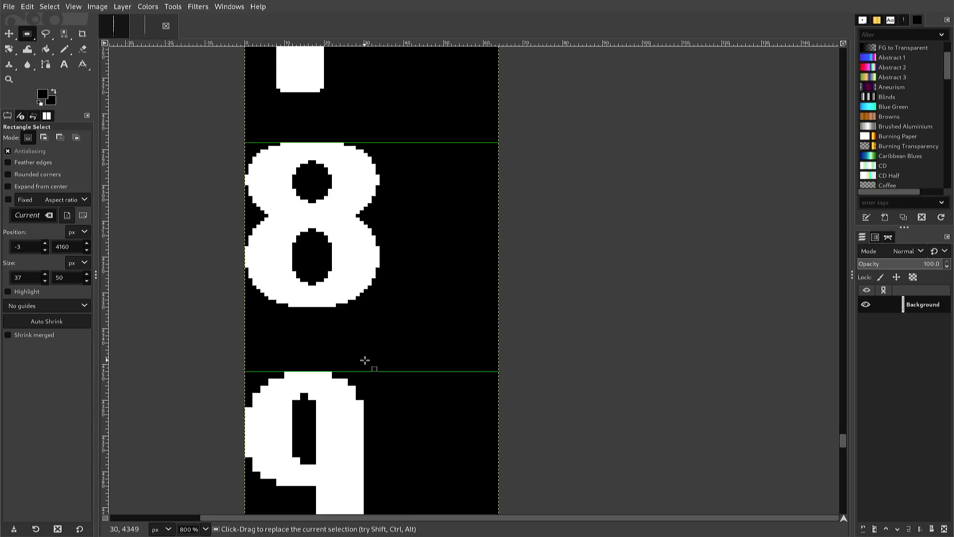
scroll(365, 362, up, 1)
scroll(364, 363, down, 2)
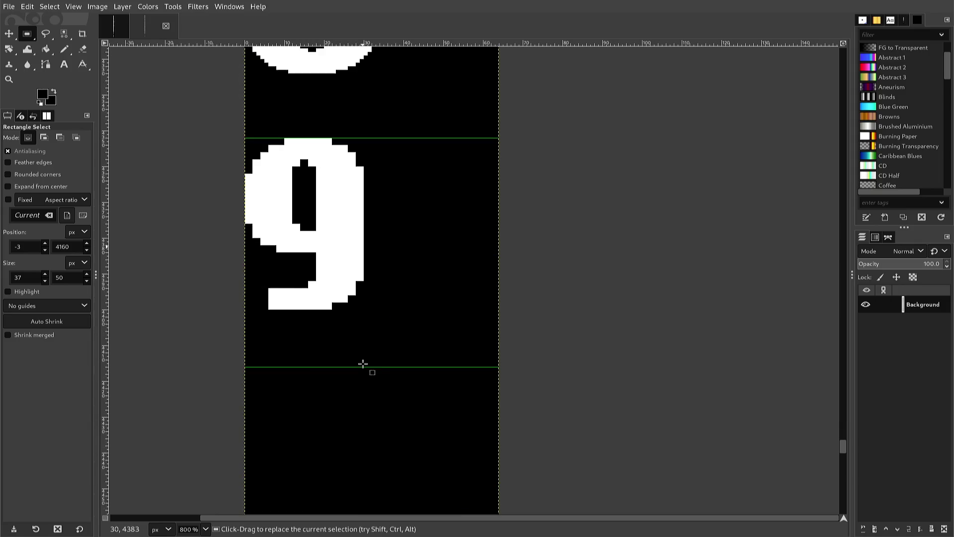
scroll(362, 365, up, 1)
scroll(363, 364, down, 1)
key(ctrl+c)
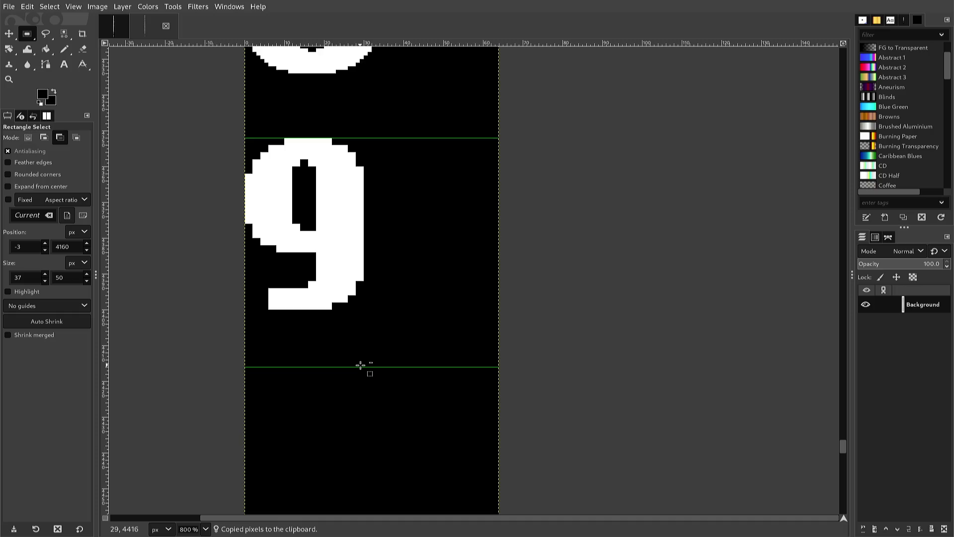
Step: Paste the copied 6 and move it down into the 9's cell
key(ctrl+v)
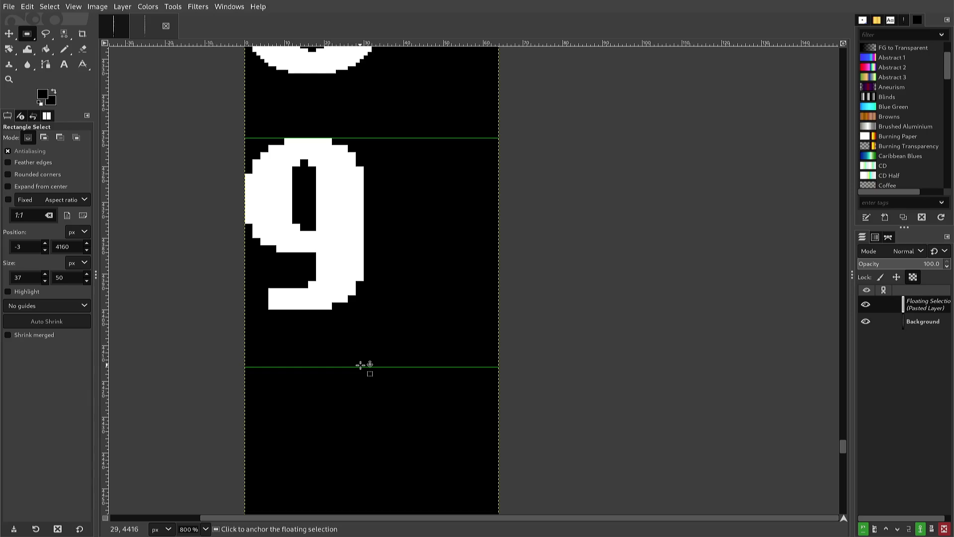
key(Down)
key(Down)
key(Down)
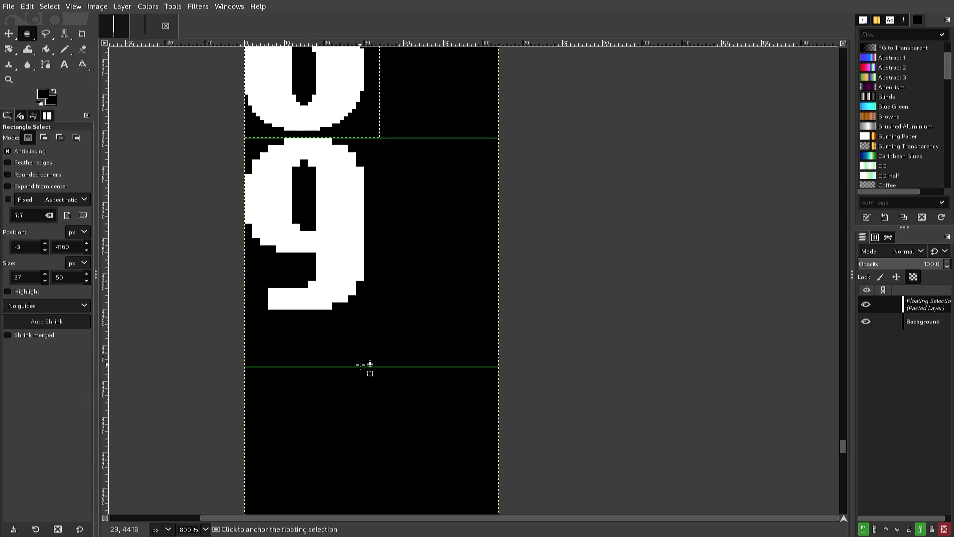
key(Down)
key(Down)
key(Down)
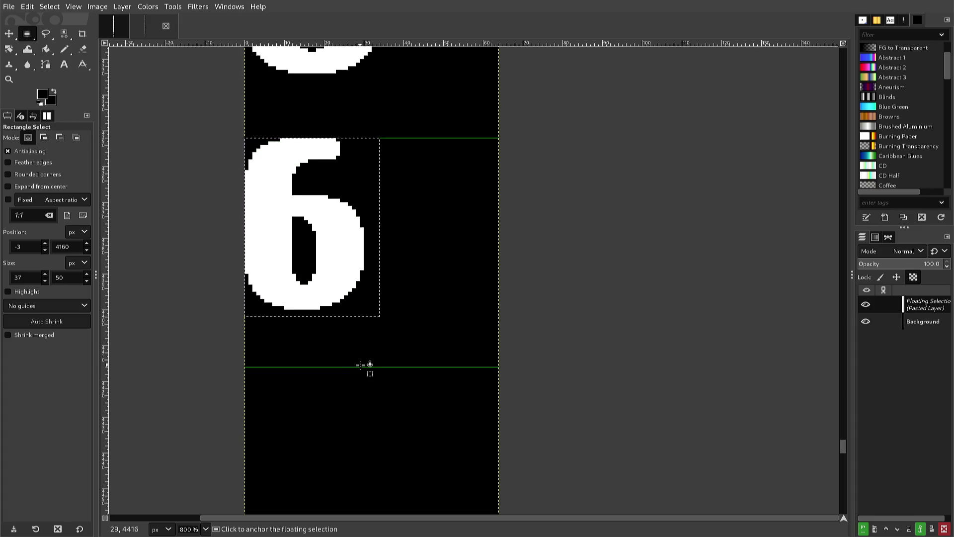
key(Up)
key(Up)
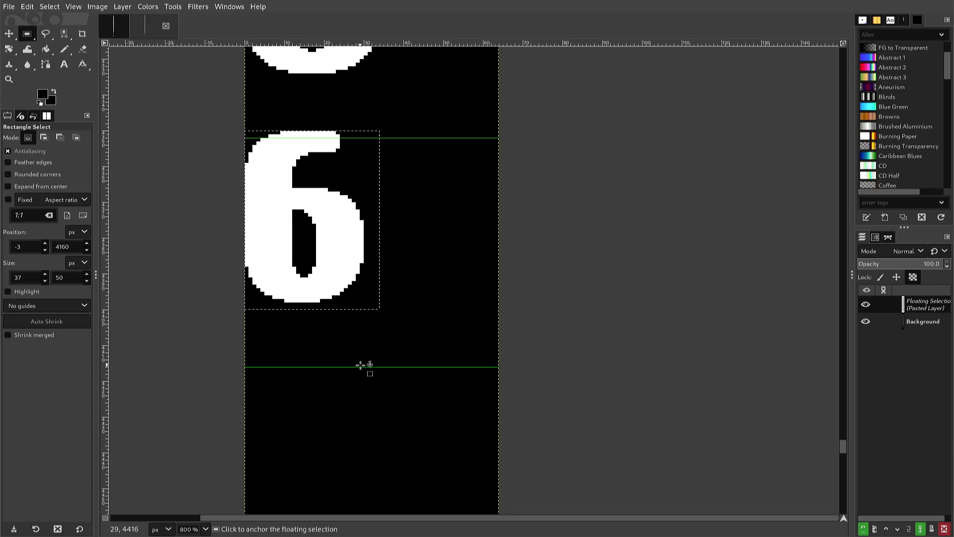
Step: Rotate the pasted 6 by 180°, shift it one pixel left, and anchor it as the 9
key(alt+l)
key(t)
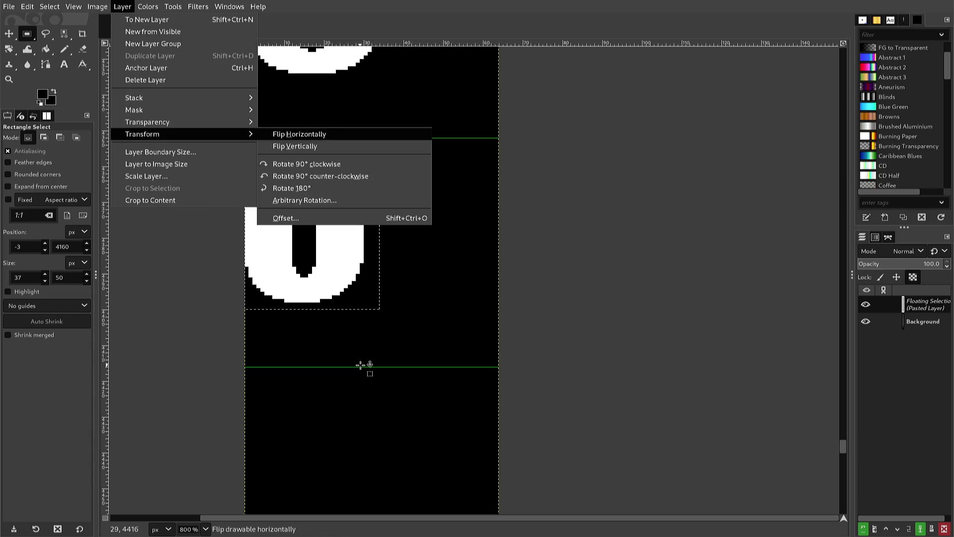
key(Down)
key(Down)
key(Down)
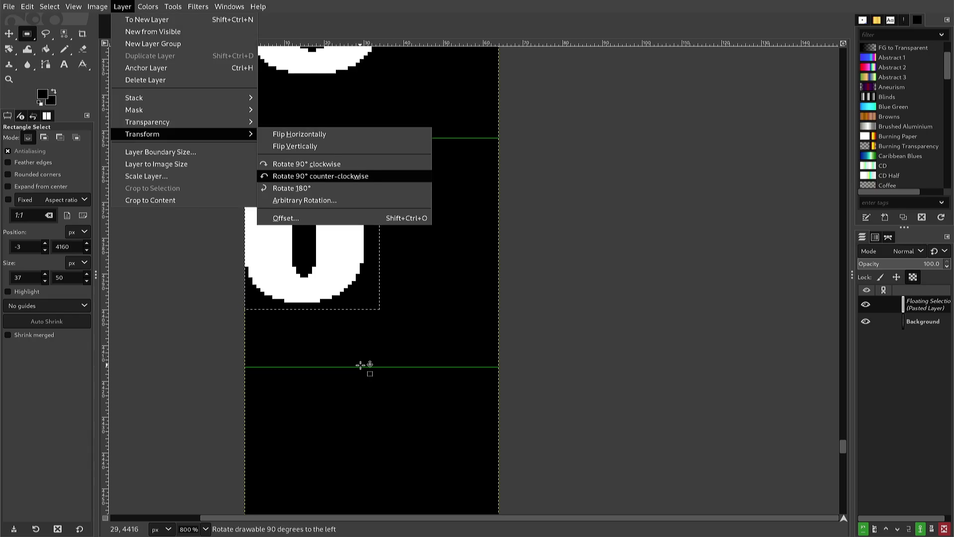
key(Return)
key(Left)
key(Left)
key(Left)
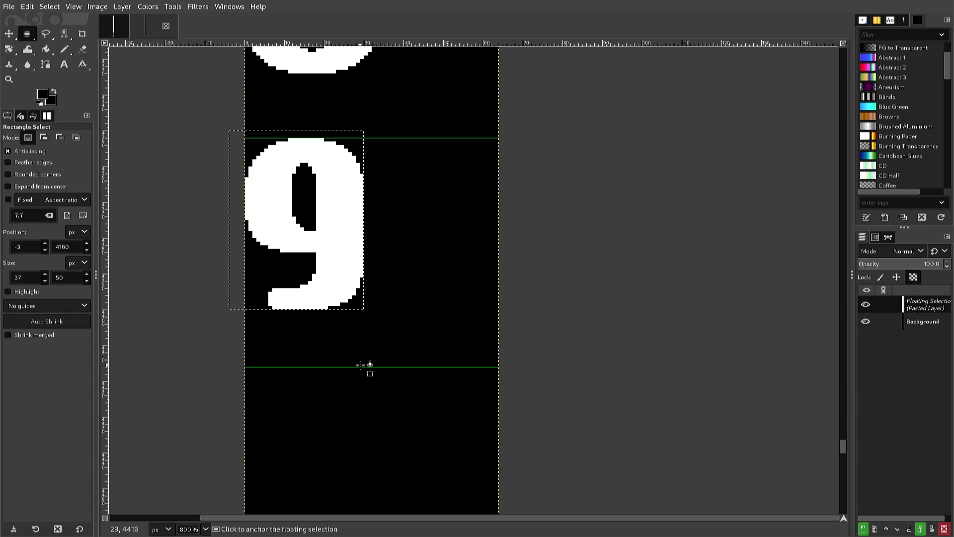
click(380, 341)
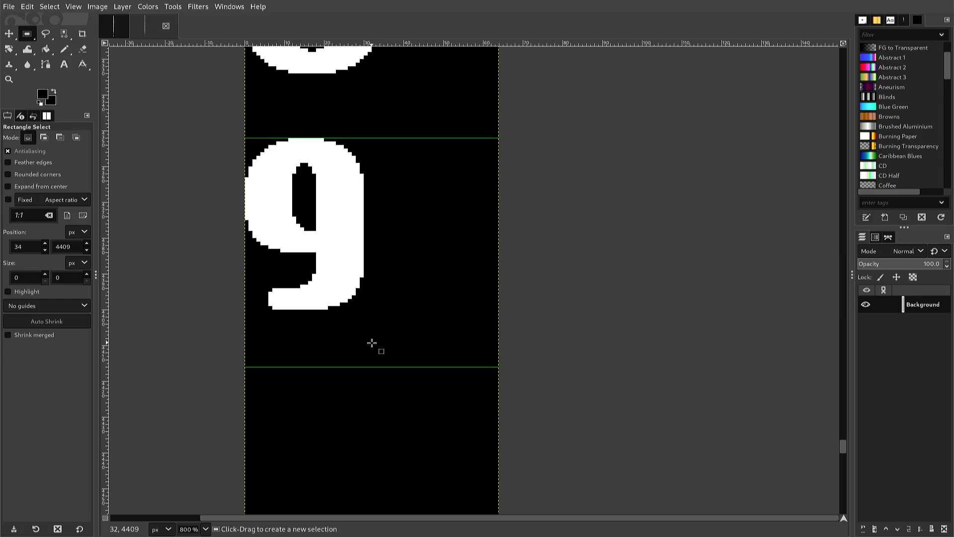
Step: Re-export the sheet to font2.png and scroll down to review the remaining cells
key(ctrl+e)
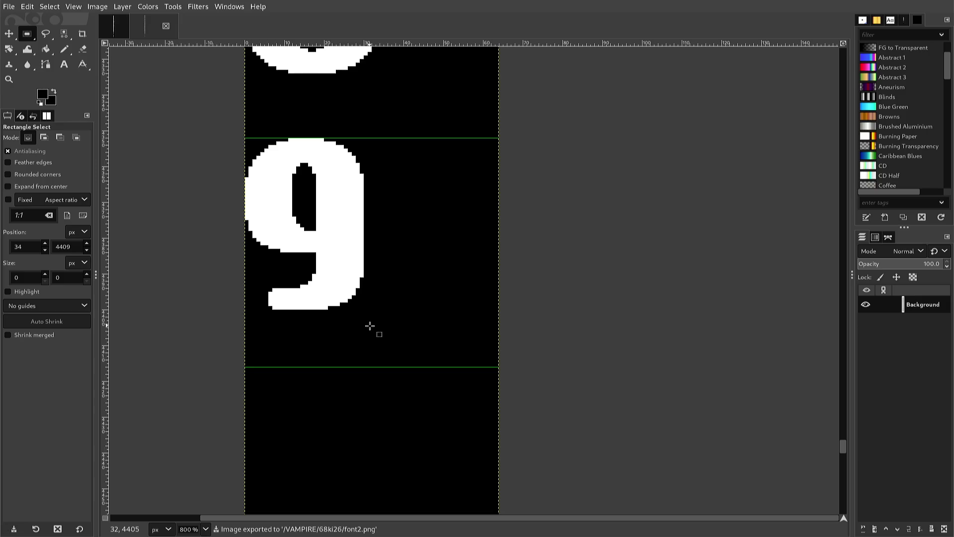
scroll(370, 325, down, 4)
scroll(368, 331, down, 2)
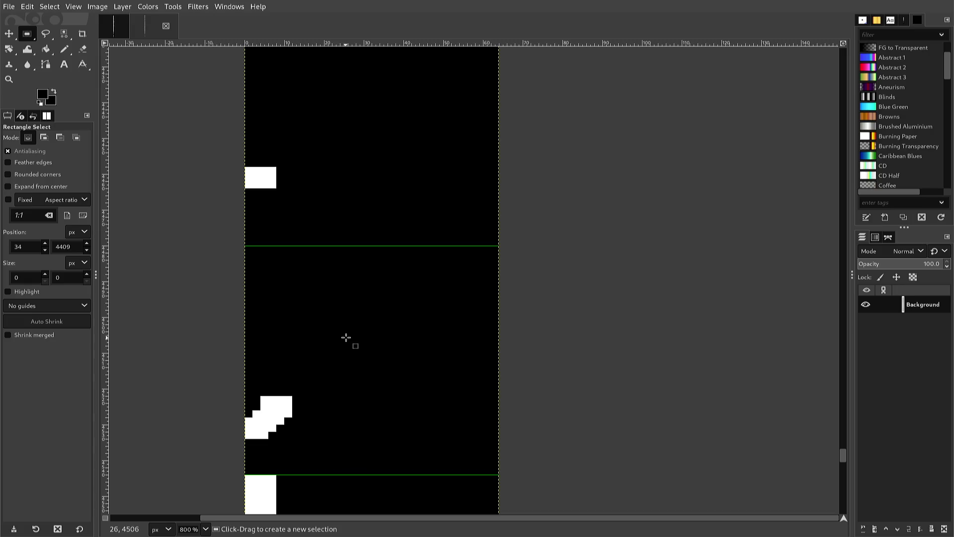
scroll(300, 311, up, 3)
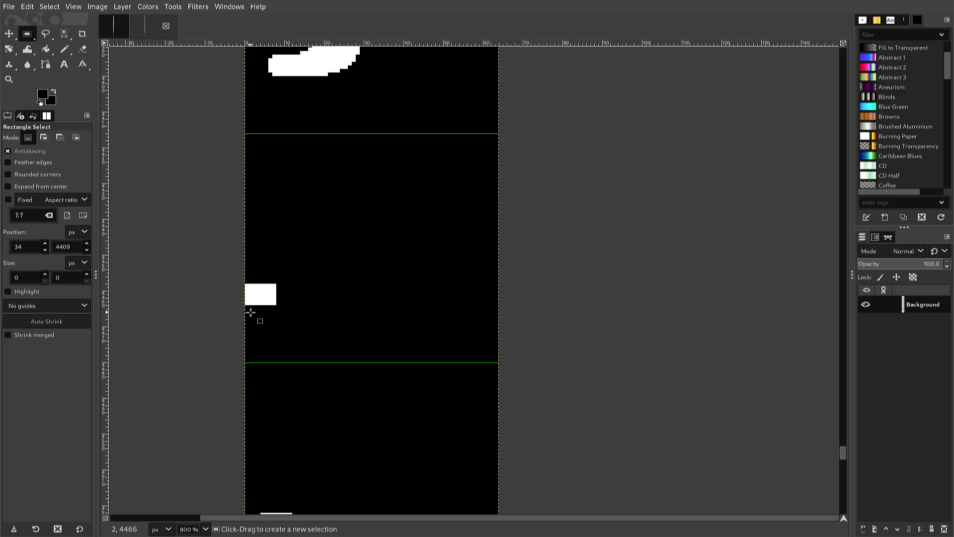
Step: With the Pencil, turn the white block's lower-left corner pixel black and zoom in to 2300%
key(n)
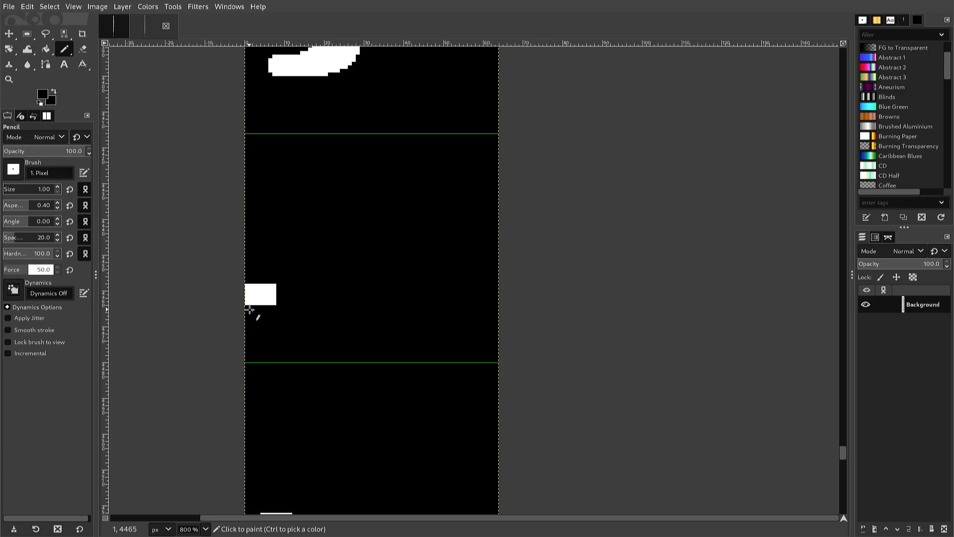
click(247, 302)
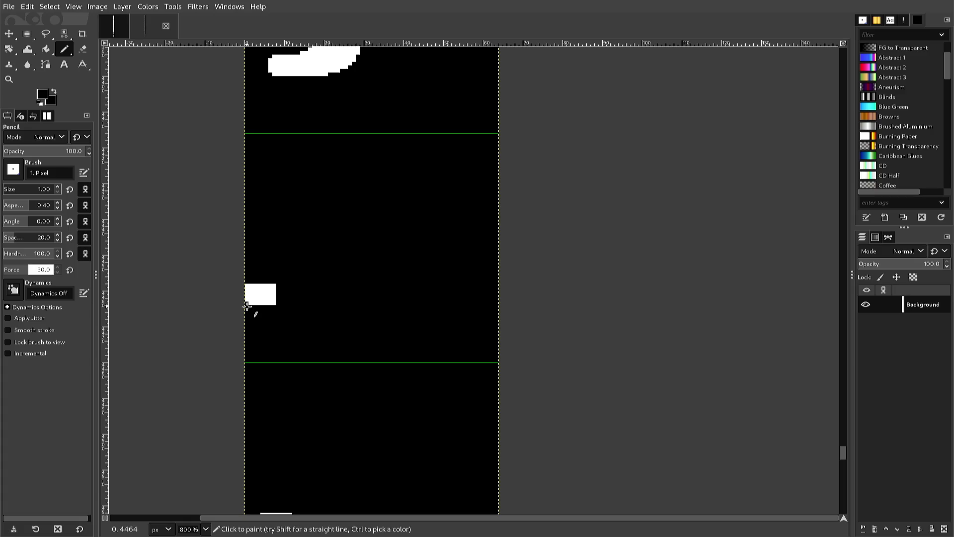
ctrl+scroll(247, 304, up, 3)
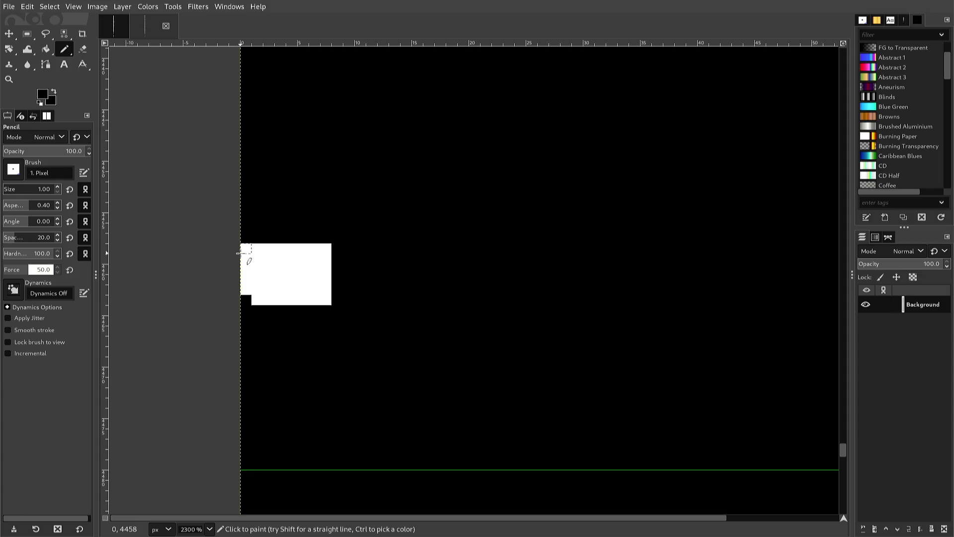
Step: Add a white pixel row along the block's top edge, inset one pixel from each corner
ctrl+click(241, 254)
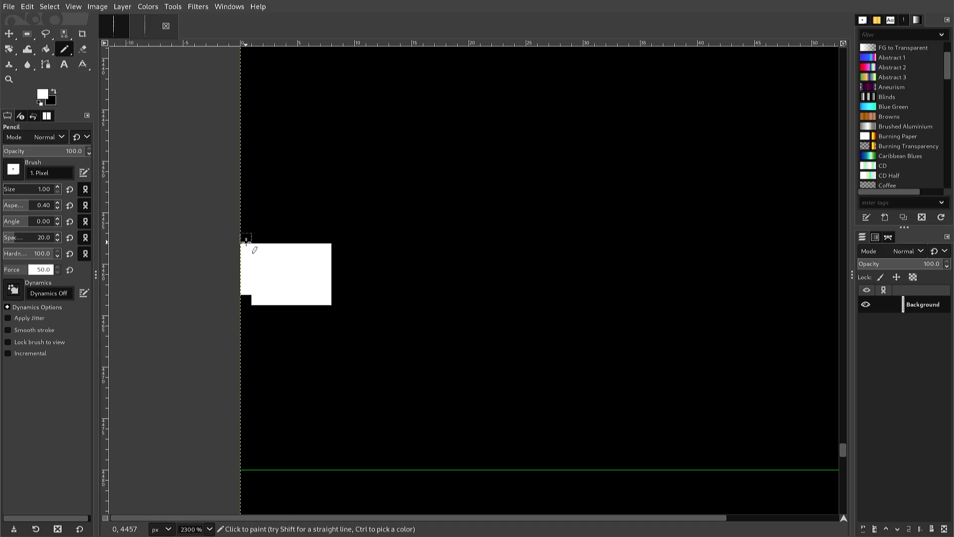
click(246, 239)
key(ctrl+z)
click(248, 242)
key(ctrl+z)
click(254, 242)
shift+click(314, 239)
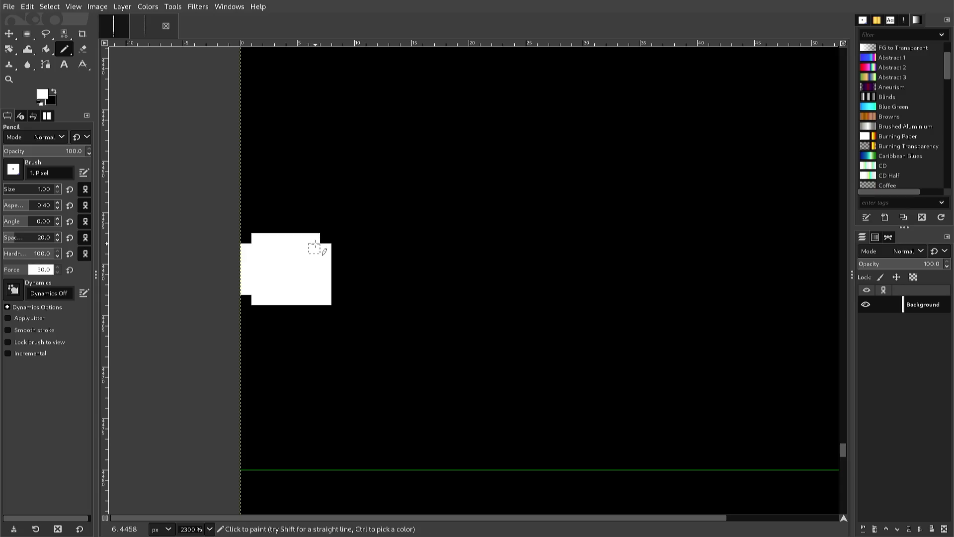
Step: Black out the block's bottom-right corner pixel
ctrl+click(340, 294)
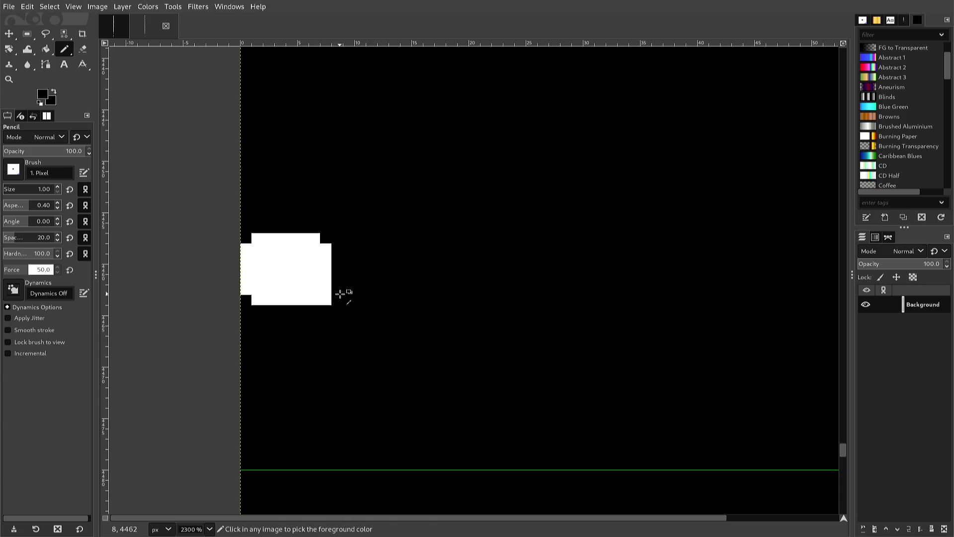
click(327, 301)
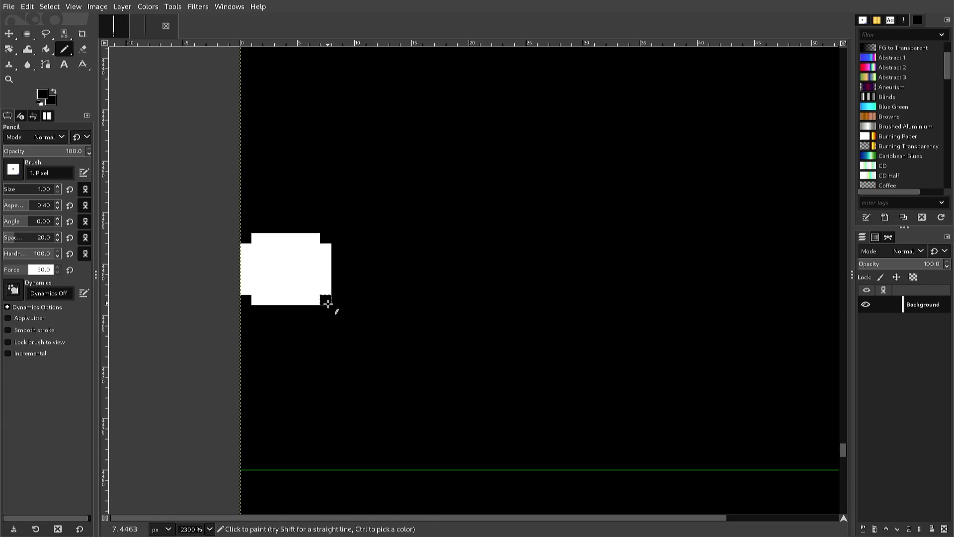
scroll(319, 317, down, 3)
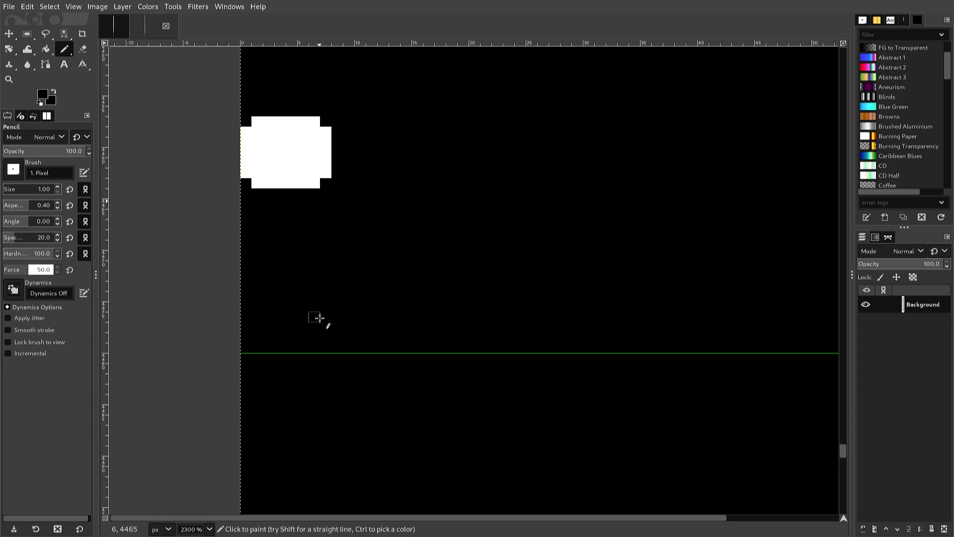
Step: Add a white pixel row along the top of the curved shape below the dot
scroll(320, 318, down, 3)
scroll(319, 322, down, 3)
scroll(319, 322, up, 3)
scroll(319, 323, down, 10)
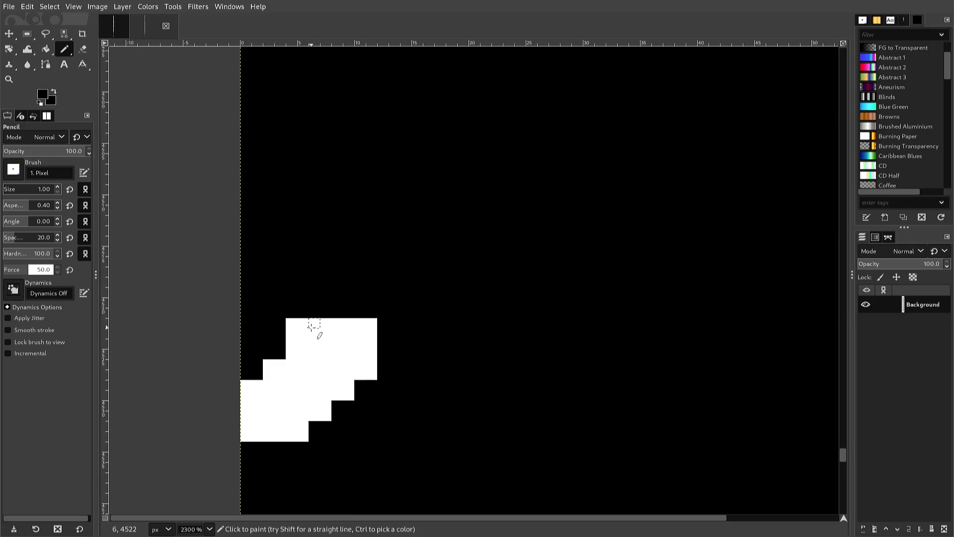
click(291, 322)
key(ctrl+z)
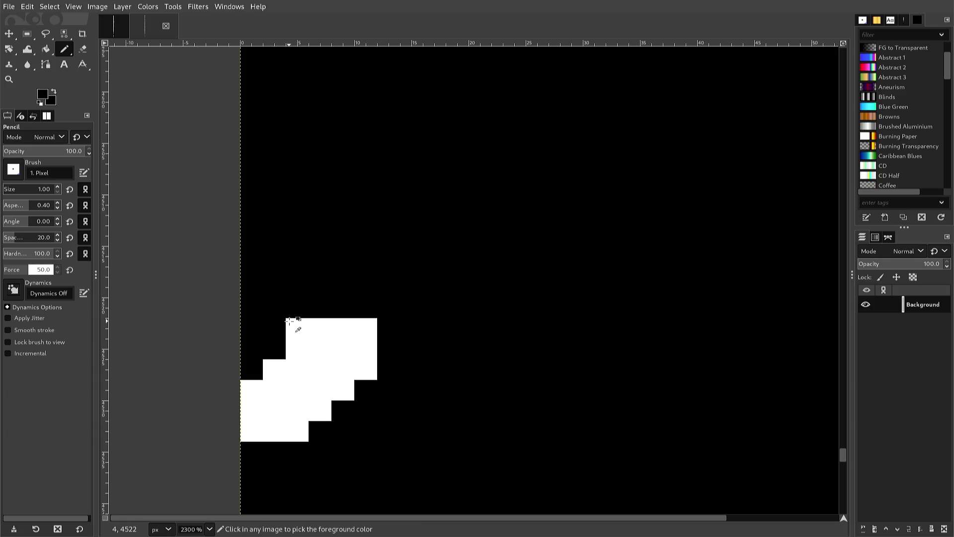
key(ctrl)
ctrl+click(293, 324)
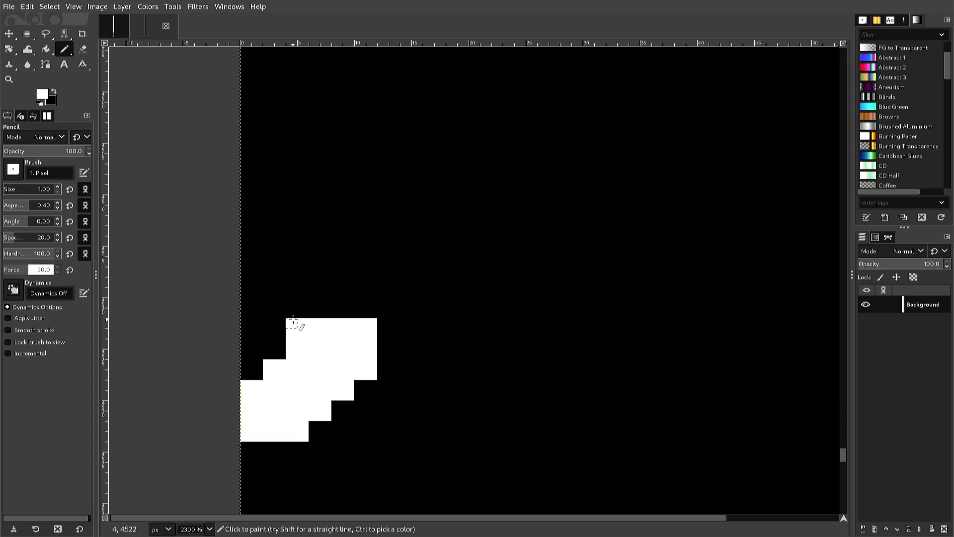
click(300, 314)
shift+click(360, 312)
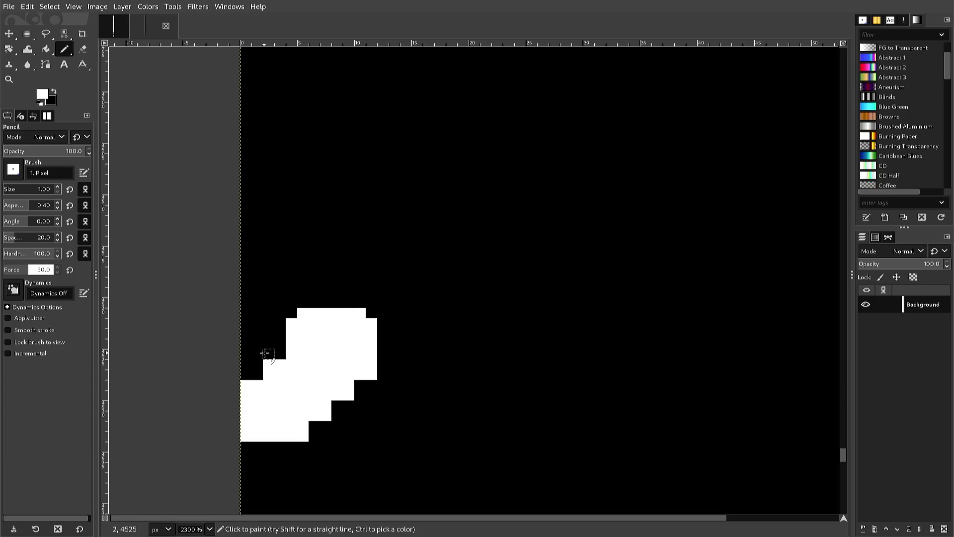
Step: Trim the shape's left-edge and bottom-row corner pixels to black
ctrl+click(264, 353)
click(267, 363)
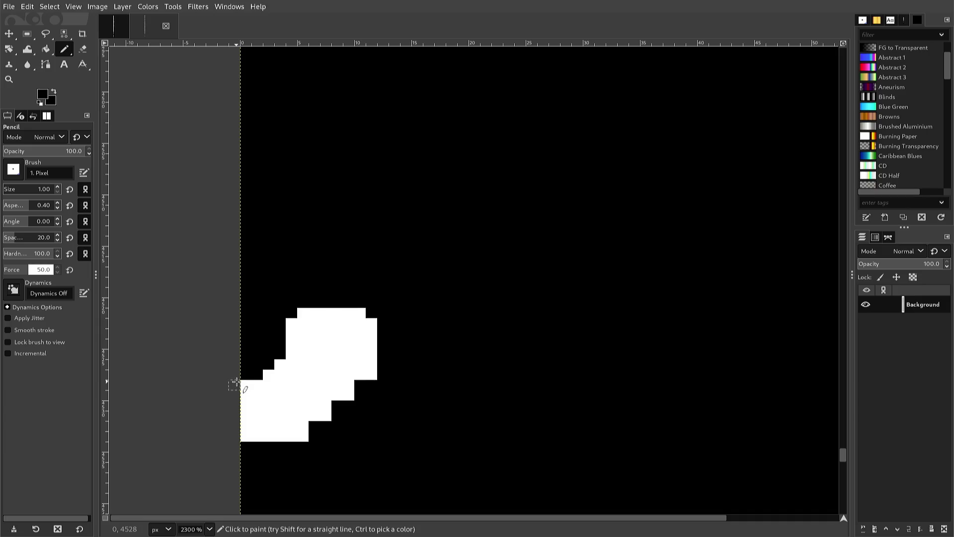
click(242, 381)
click(246, 436)
click(292, 436)
click(302, 436)
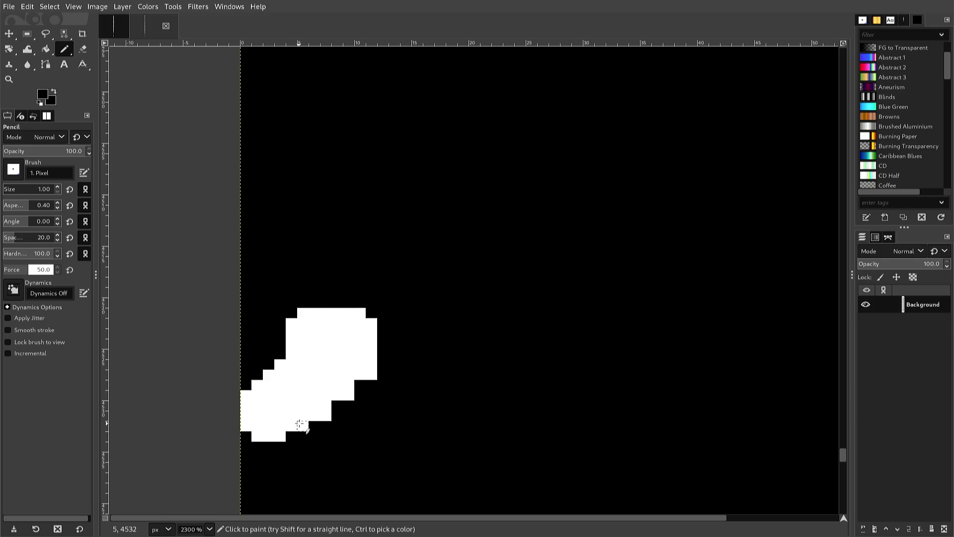
ctrl+click(305, 409)
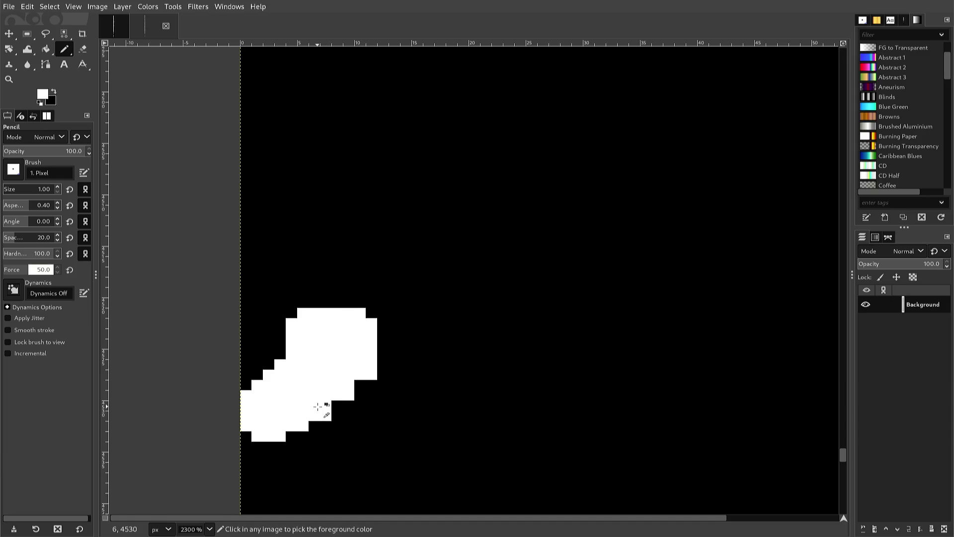
Step: Extend the shape's lower and right edges into white steps and trim one right-edge pixel black
click(337, 405)
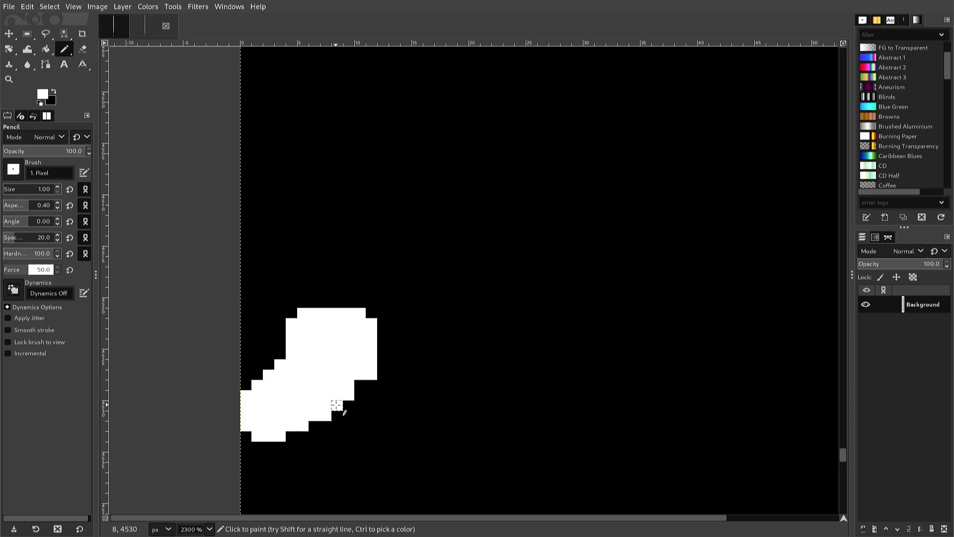
click(347, 386)
drag(349, 396, 370, 385)
ctrl+click(371, 387)
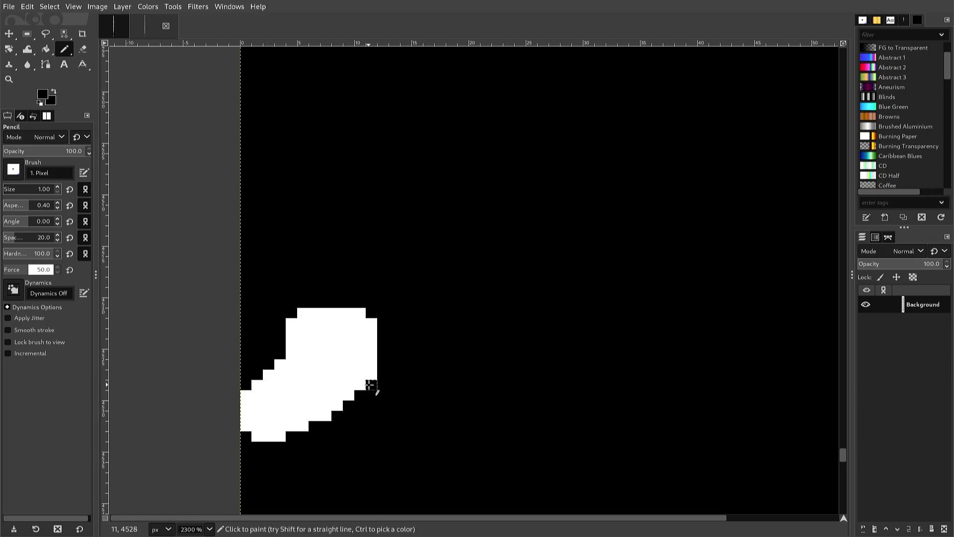
click(371, 376)
Step: Fill the left-edge notch with white and black out a pixel on the bottom row
ctrl+click(284, 371)
click(280, 353)
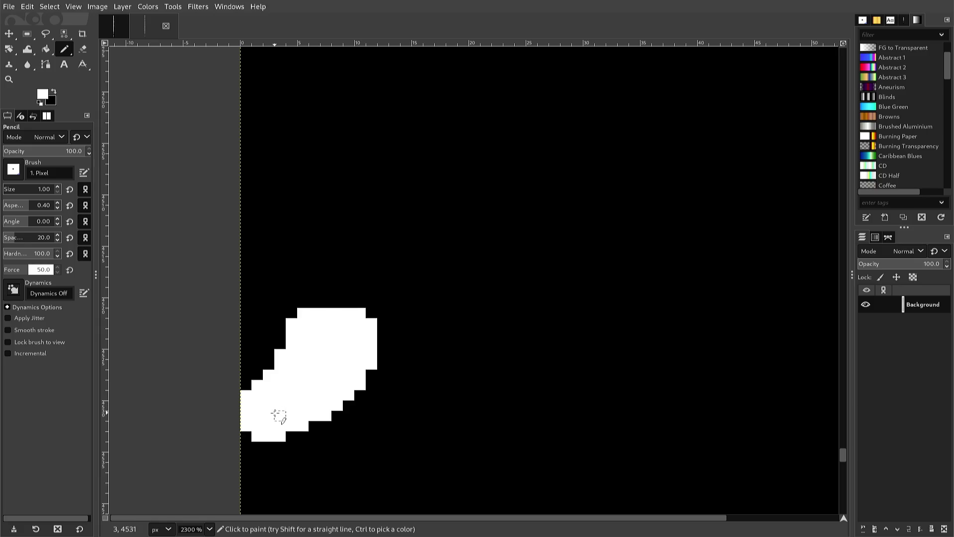
key(ctrl)
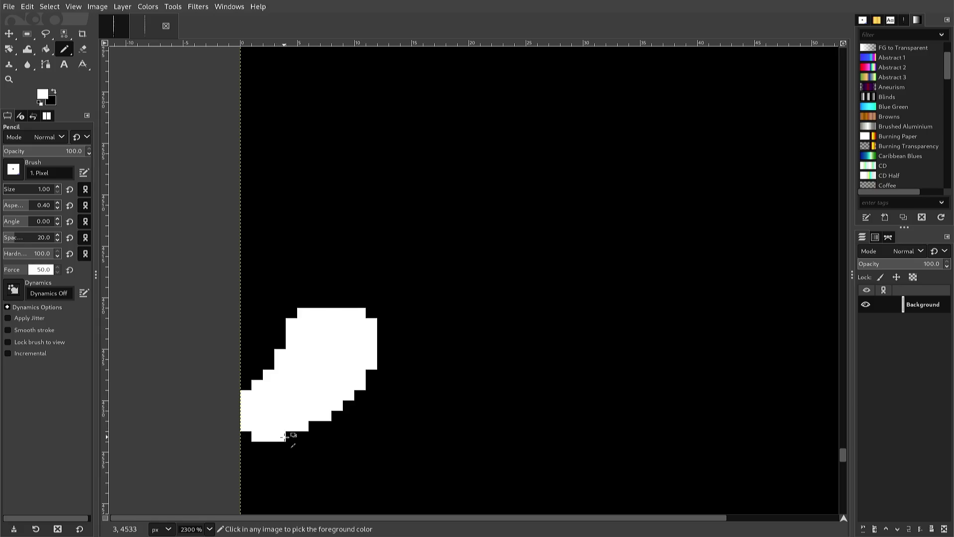
ctrl+click(293, 444)
click(280, 438)
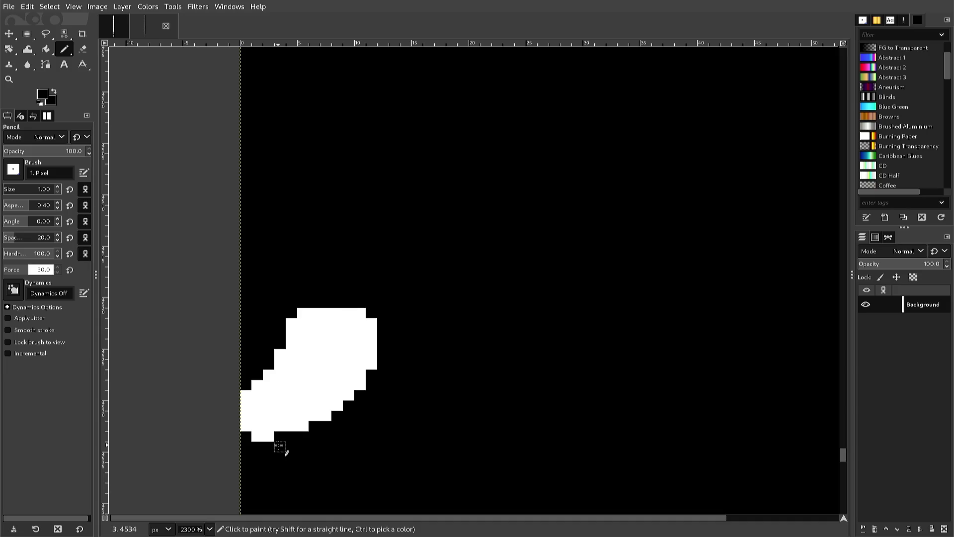
Step: Round the white block's top-left and top-right corners with black pixels
scroll(280, 446, down, 1)
scroll(280, 450, down, 1)
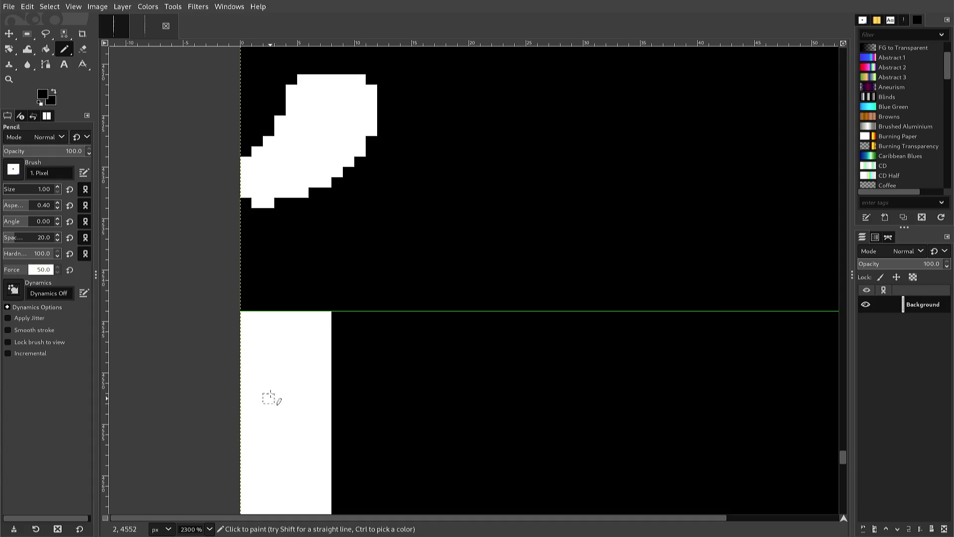
scroll(246, 341, up, 1)
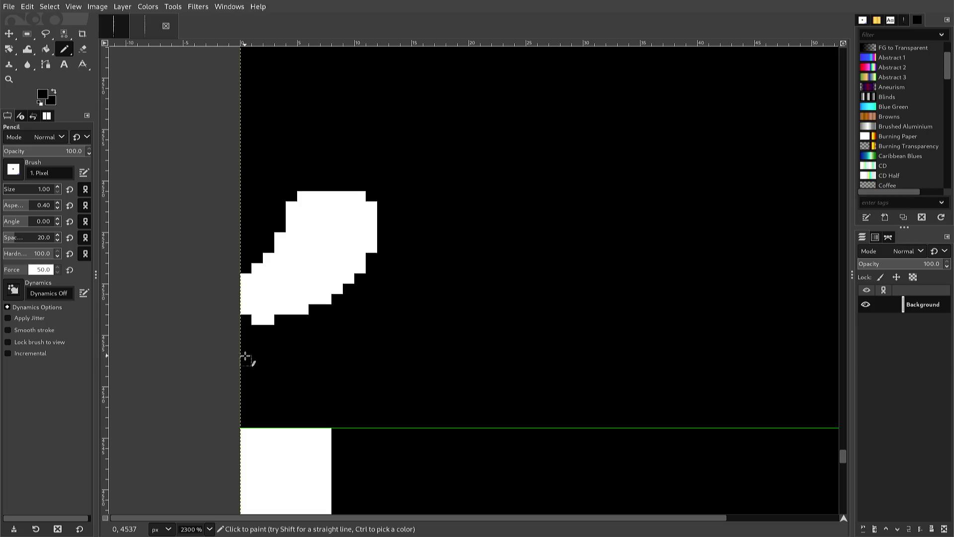
click(242, 430)
click(326, 433)
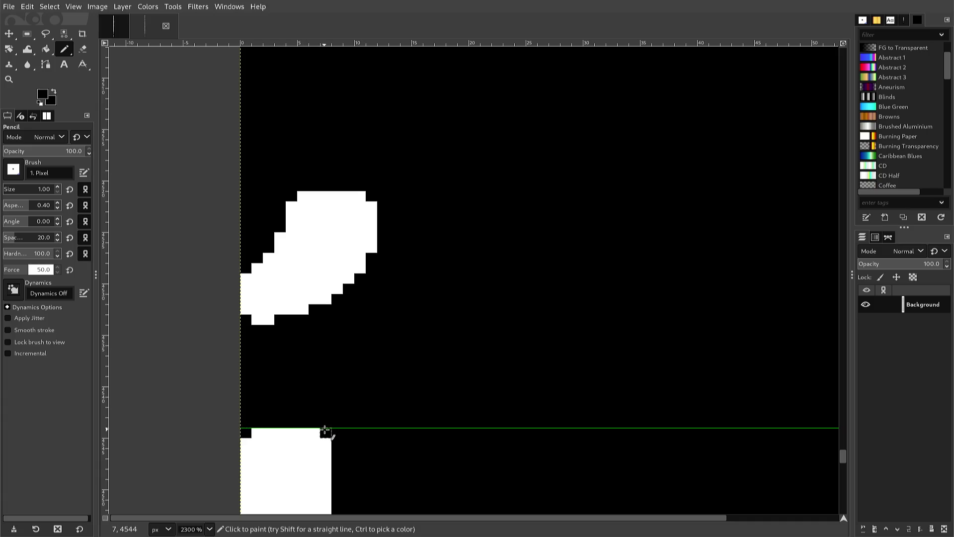
Step: Round the upper block's bottom corners and all four corners of the lower block
scroll(325, 430, down, 3)
scroll(325, 430, down, 9)
scroll(314, 449, down, 1)
scroll(314, 449, up, 3)
scroll(314, 448, down, 3)
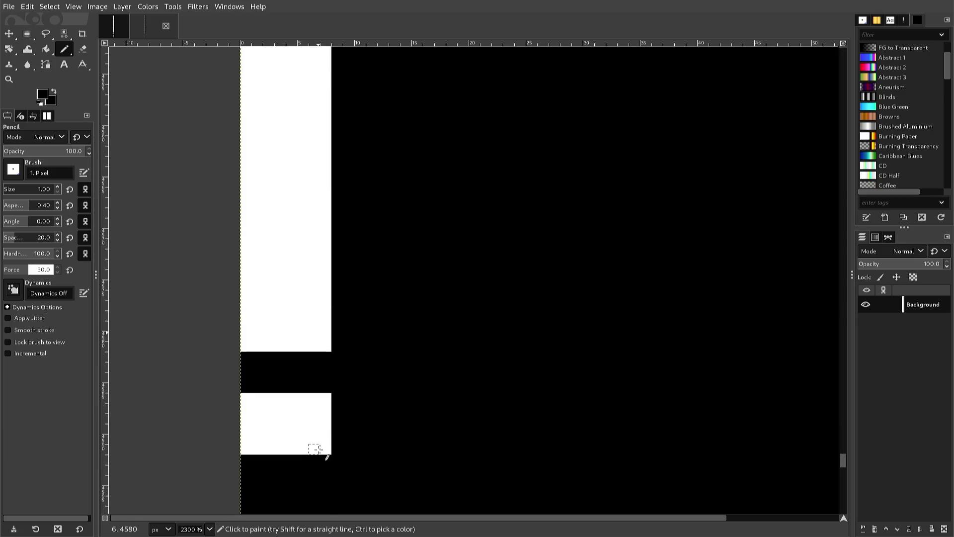
scroll(315, 420, up, 3)
scroll(314, 405, down, 3)
scroll(313, 390, up, 3)
scroll(313, 391, down, 3)
click(326, 346)
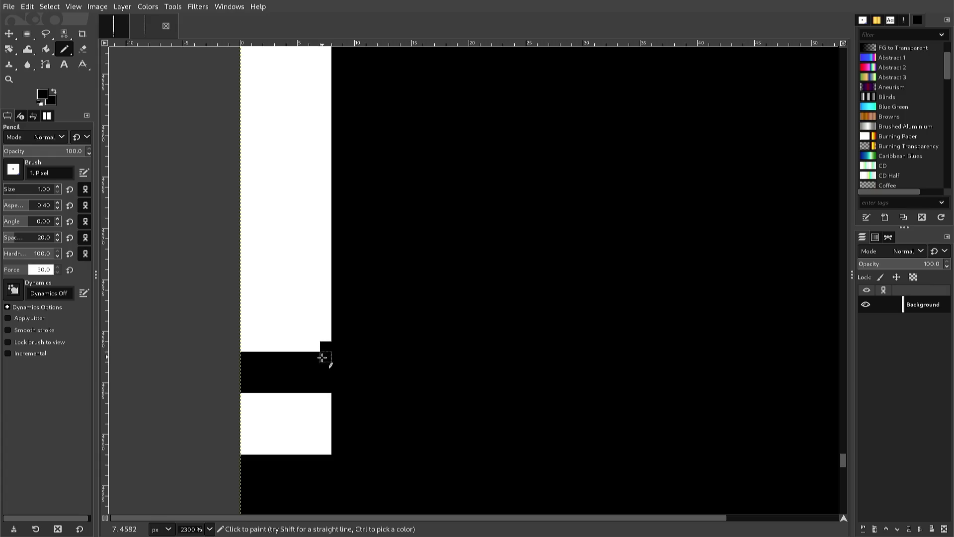
click(246, 346)
click(246, 398)
click(326, 397)
click(325, 449)
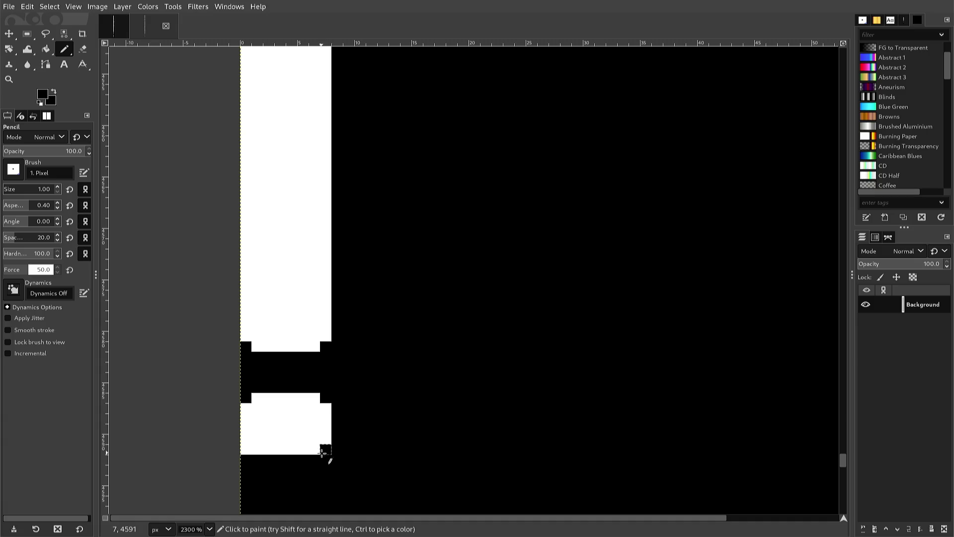
click(247, 450)
Step: Trim the upper block's top-left pixel and bottom row to black
click(246, 336)
mouse_move(247, 346)
mouse_down()
mouse_move(322, 346)
mouse_move(326, 336)
mouse_up()
ctrl+click(303, 336)
Step: Add a white row along the dot's top and fill its notch pixel white
click(291, 336)
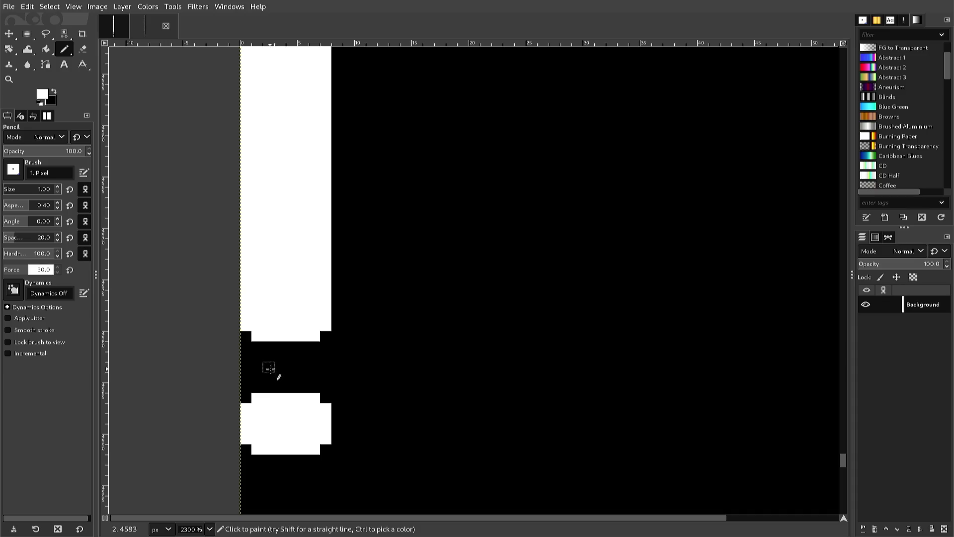
mouse_move(257, 398)
mouse_down()
mouse_move(258, 389)
mouse_move(312, 387)
mouse_up()
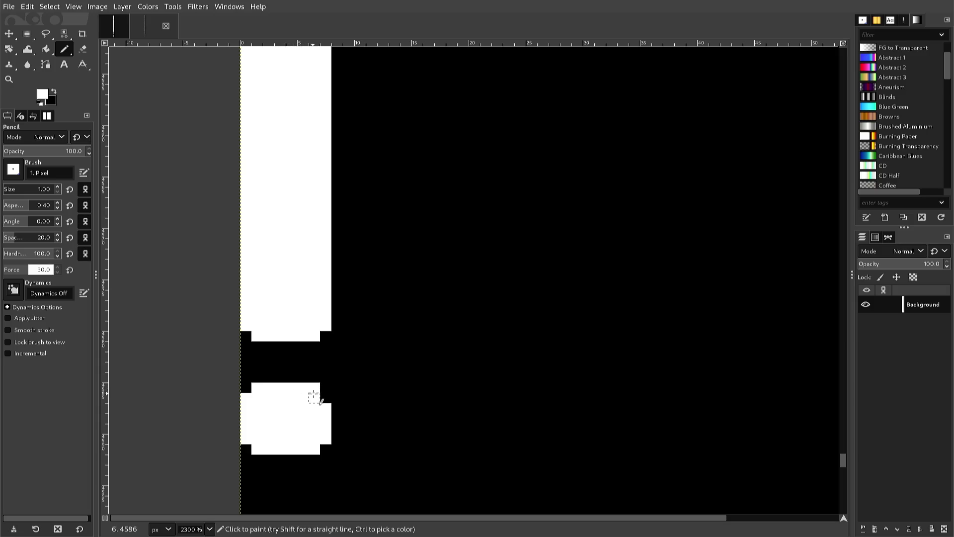
click(326, 398)
scroll(305, 392, up, 3)
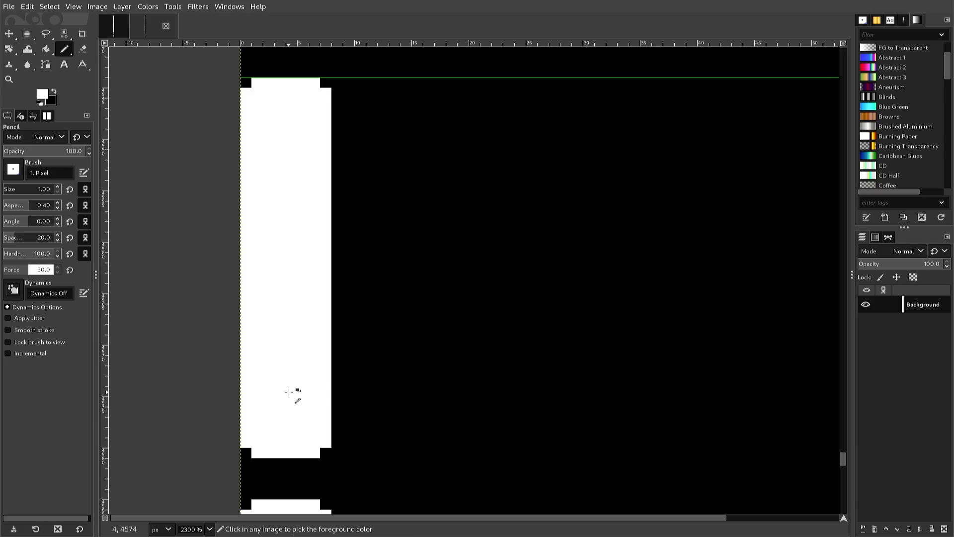
key(minus)
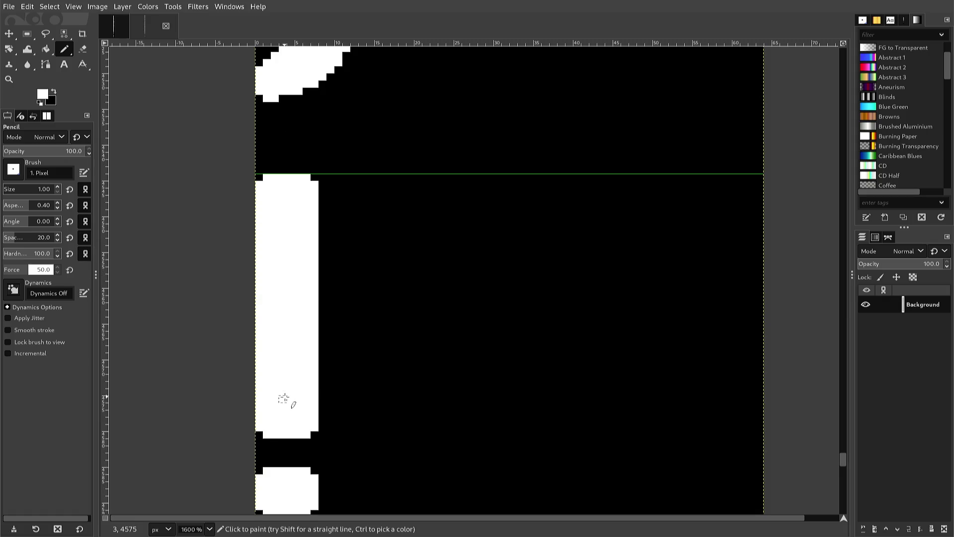
key(minus)
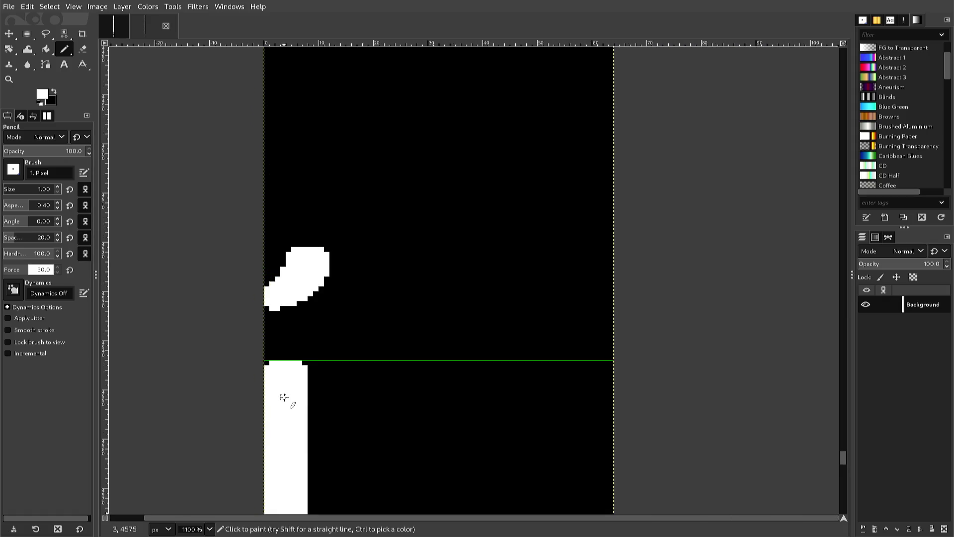
scroll(283, 398, down, 2)
scroll(283, 397, up, 2)
scroll(281, 400, down, 4)
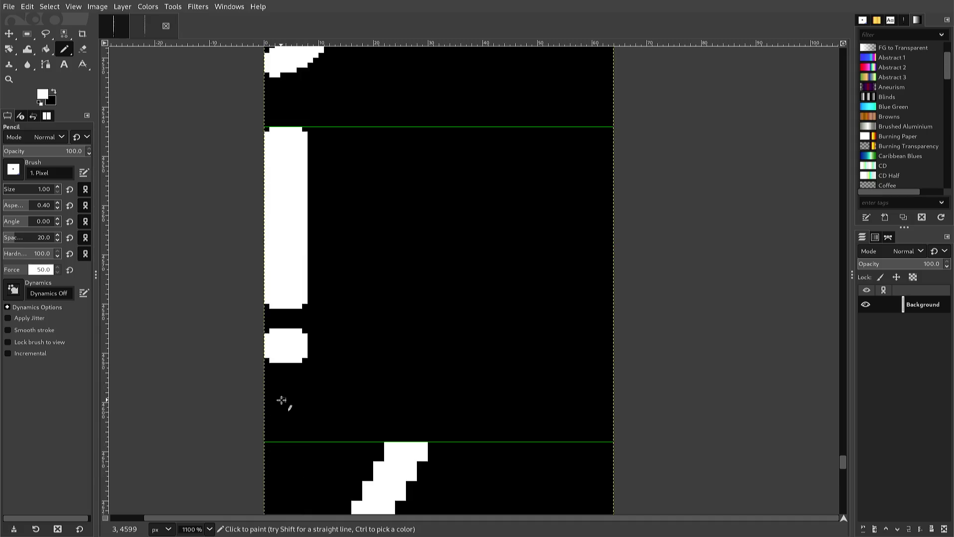
scroll(282, 400, up, 2)
scroll(278, 399, down, 2)
scroll(276, 398, up, 2)
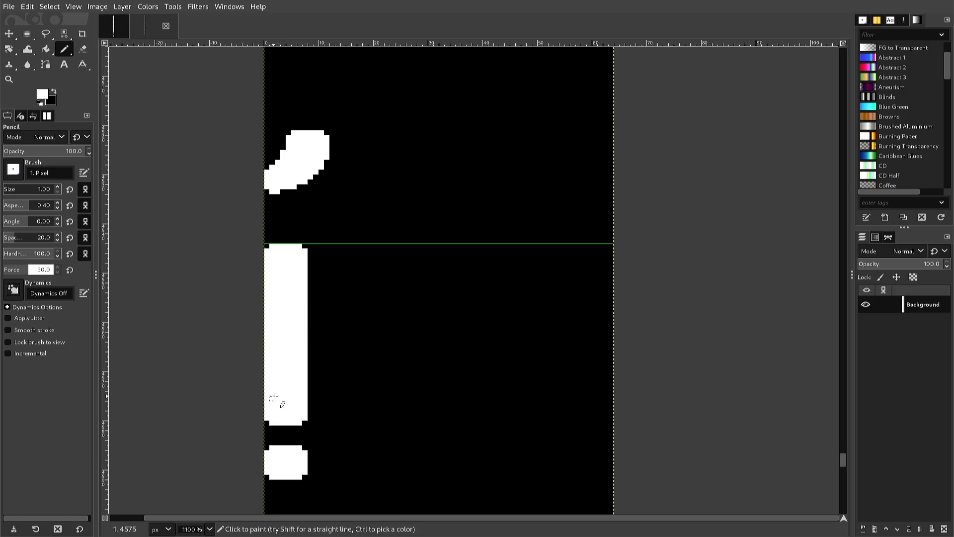
scroll(273, 397, down, 2)
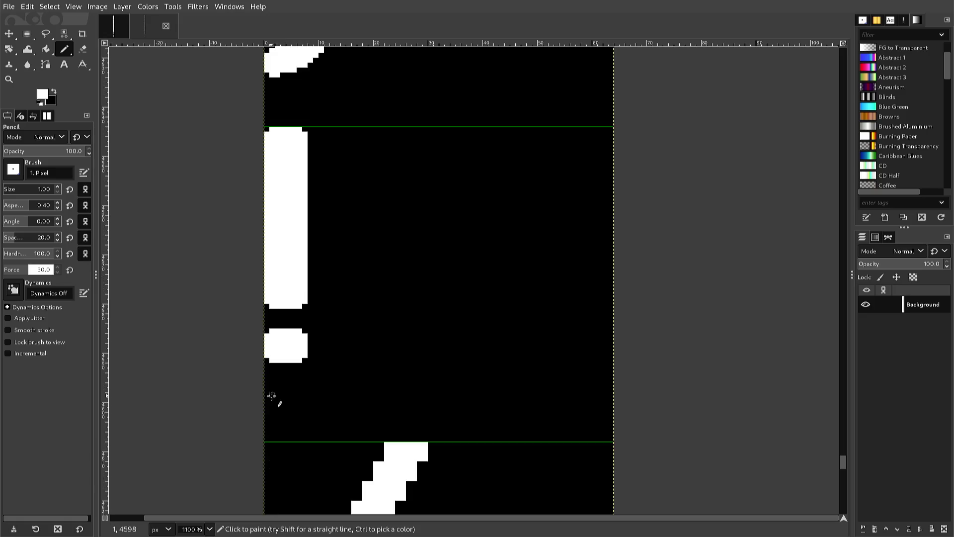
Step: Cut the bar and dot, paste them back one pixel further right, and anchor them
key(r)
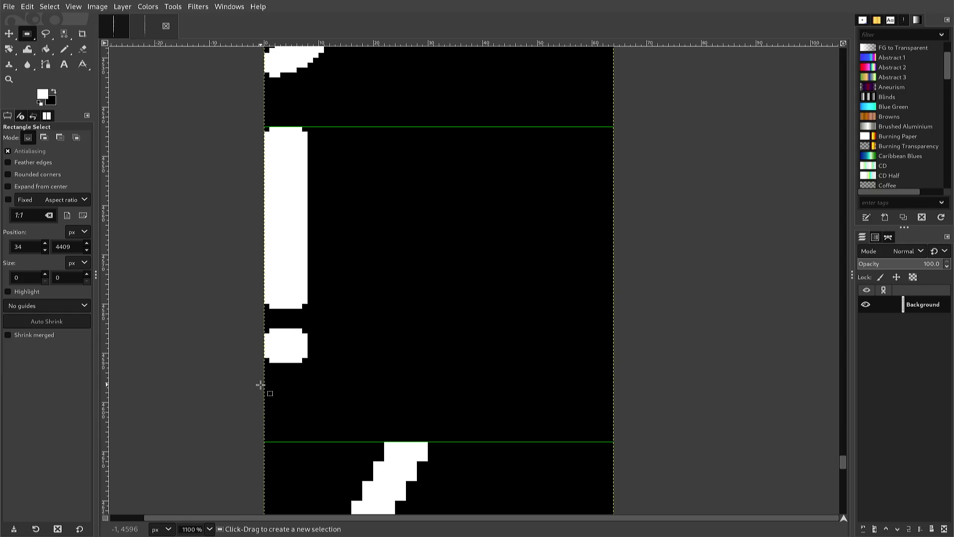
mouse_move(253, 383)
mouse_down()
mouse_move(339, 330)
mouse_move(318, 230)
mouse_move(324, 213)
mouse_move(322, 232)
mouse_up()
scroll(328, 298, up, 2)
scroll(323, 233, up, 2)
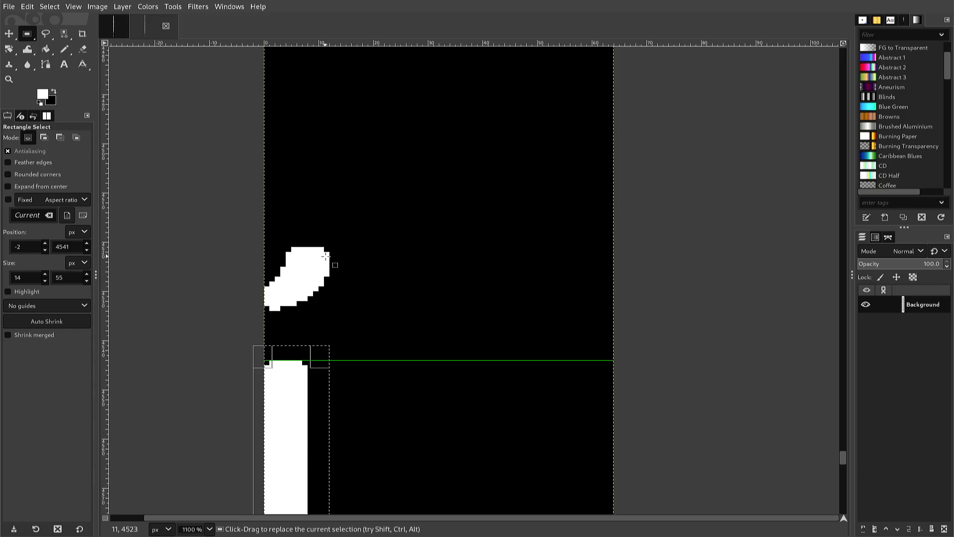
key(ctrl+x)
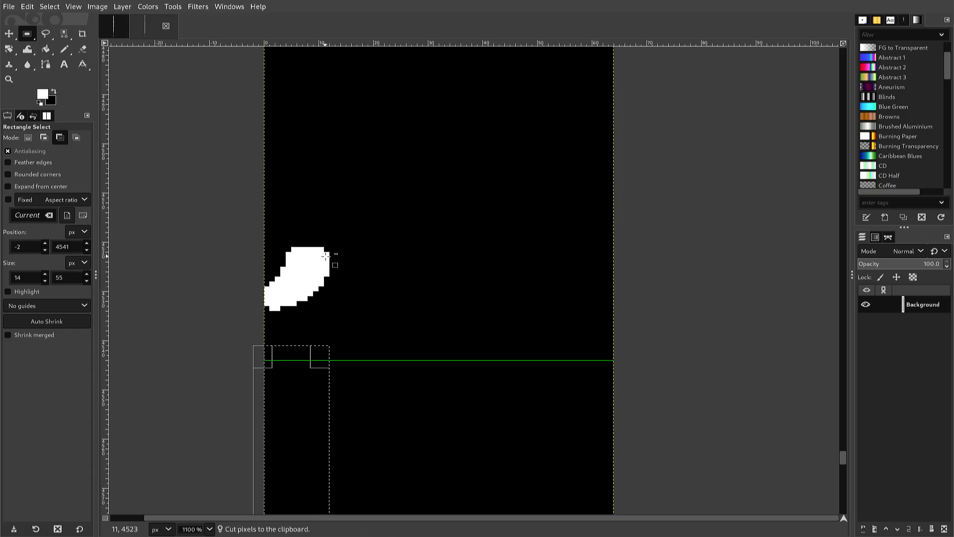
key(ctrl+v)
key(ctrl+alt+Right)
key(ctrl+alt+Right)
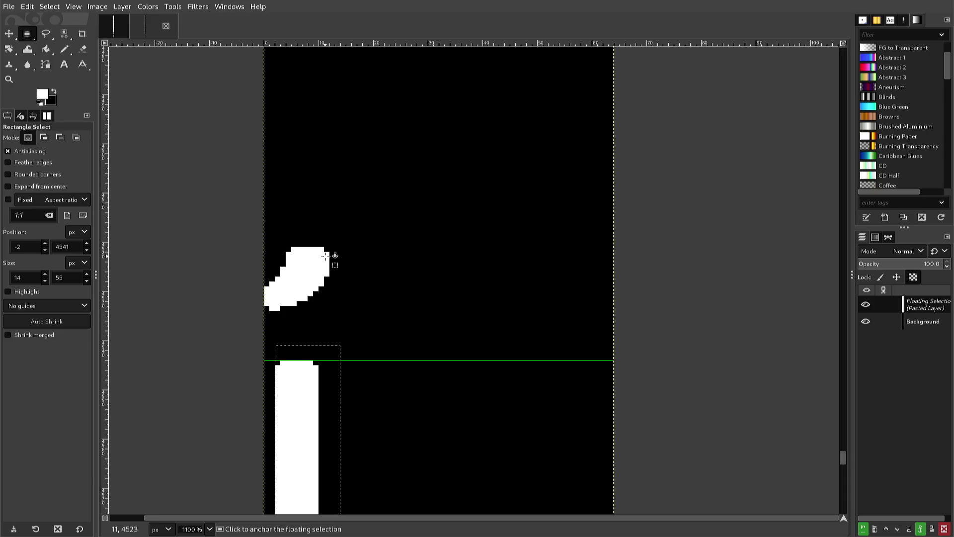
click(327, 255)
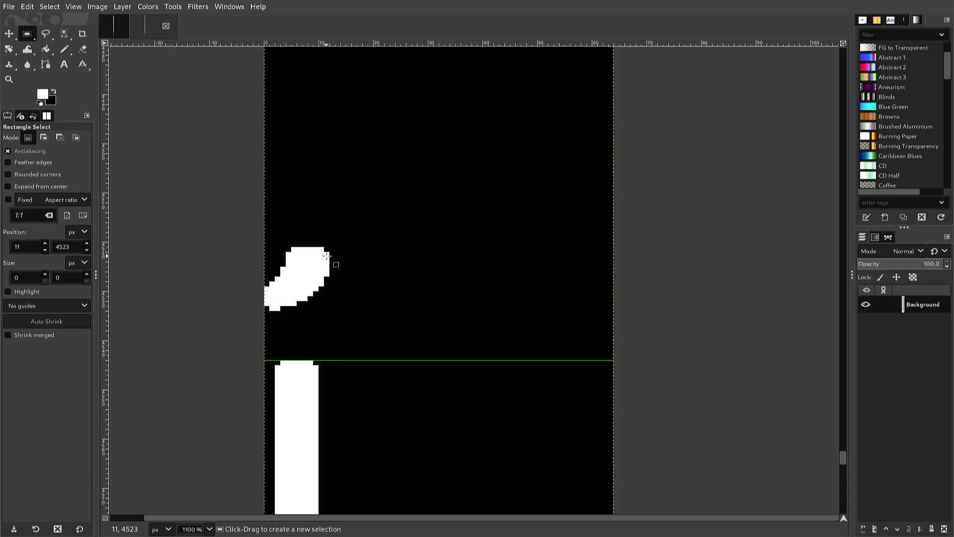
scroll(327, 255, down, 3)
scroll(328, 259, down, 3)
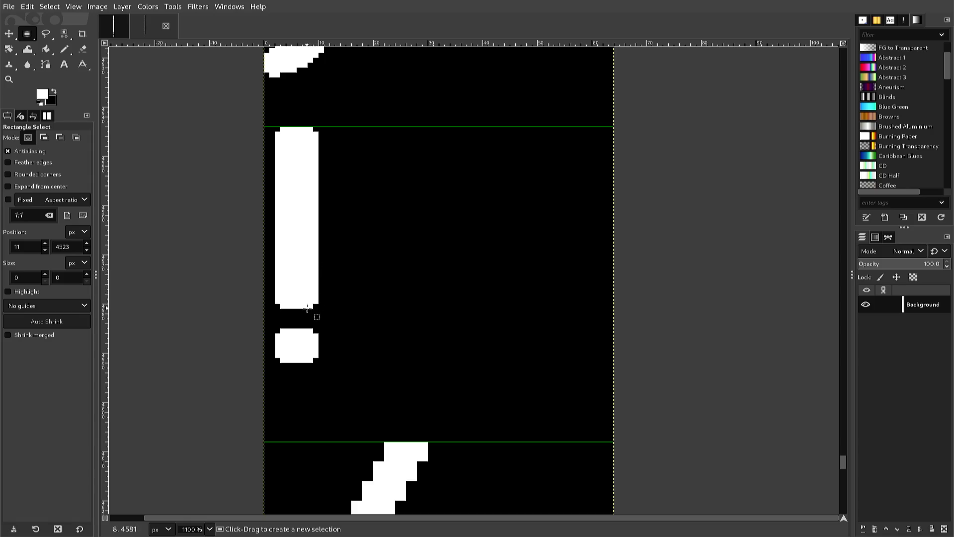
Step: Round the tall bar's bottom edge and lower-right corner with black pixels
key(n)
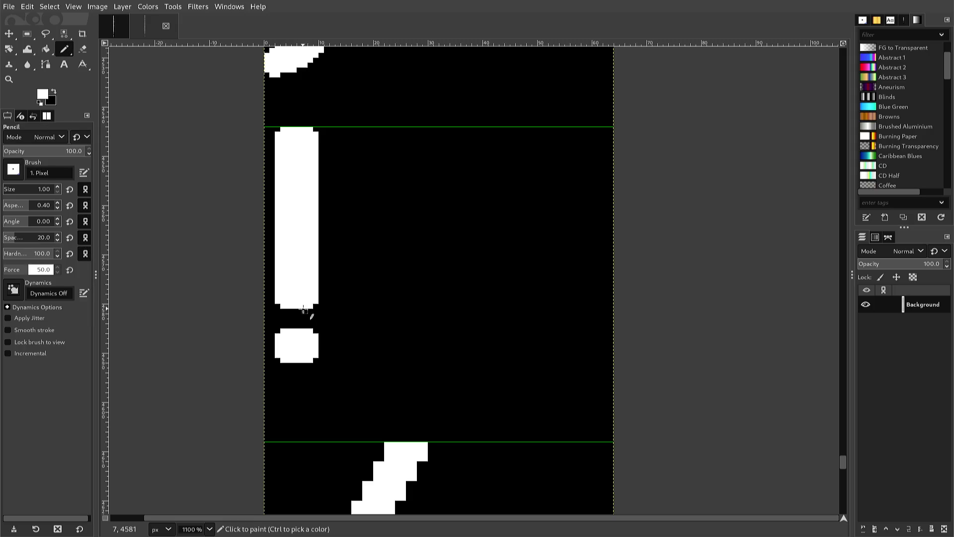
click(308, 305)
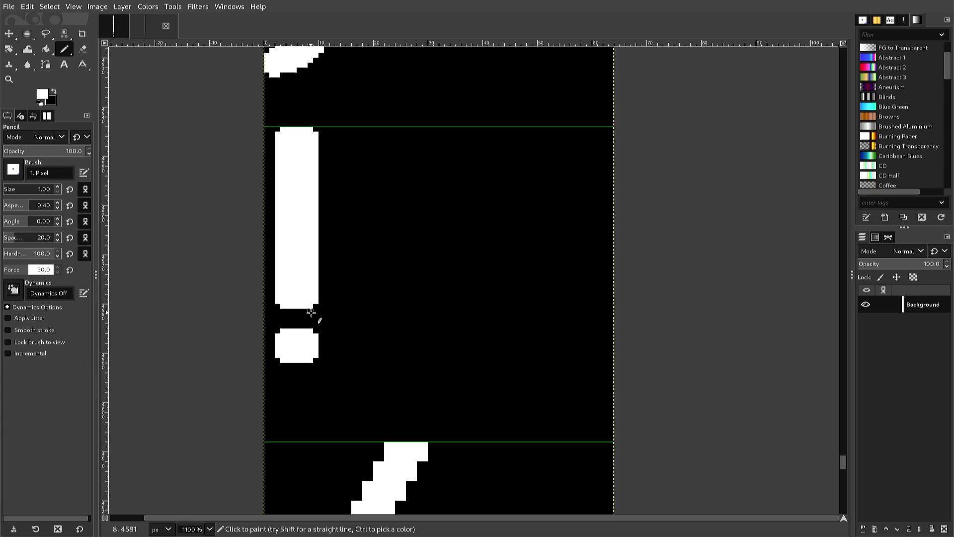
ctrl+click(310, 311)
click(308, 306)
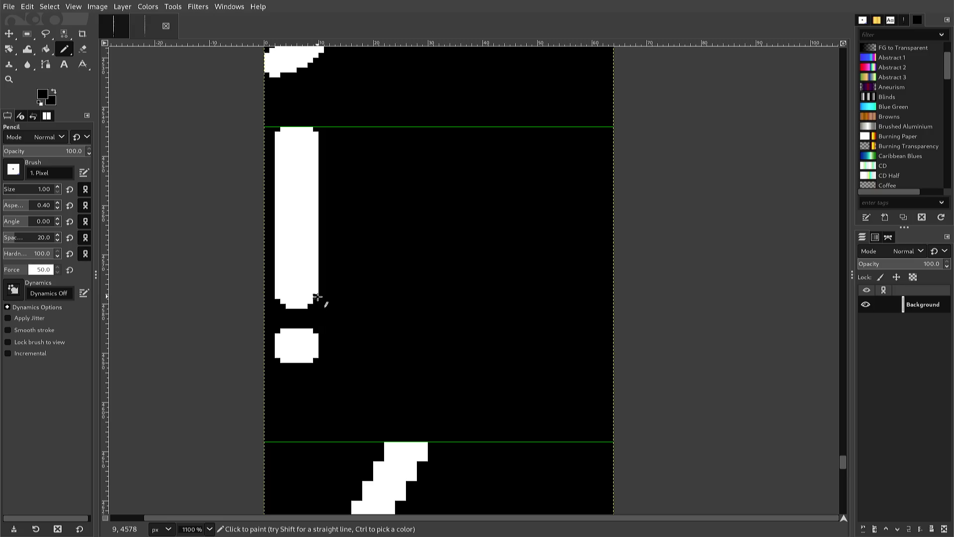
click(316, 297)
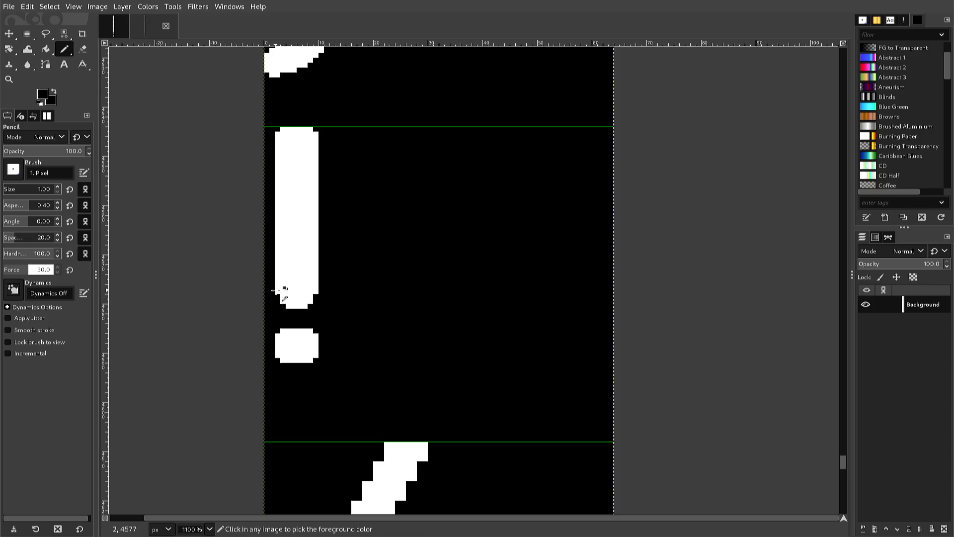
Step: Draw a white pixel column up the bar's lower-left side
ctrl+click(276, 289)
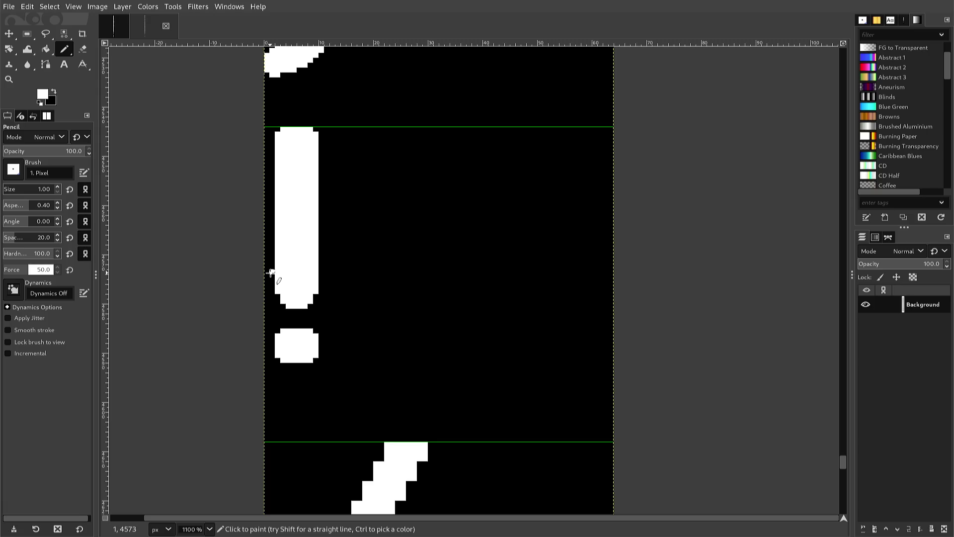
click(272, 271)
key(shift)
shift+click(271, 251)
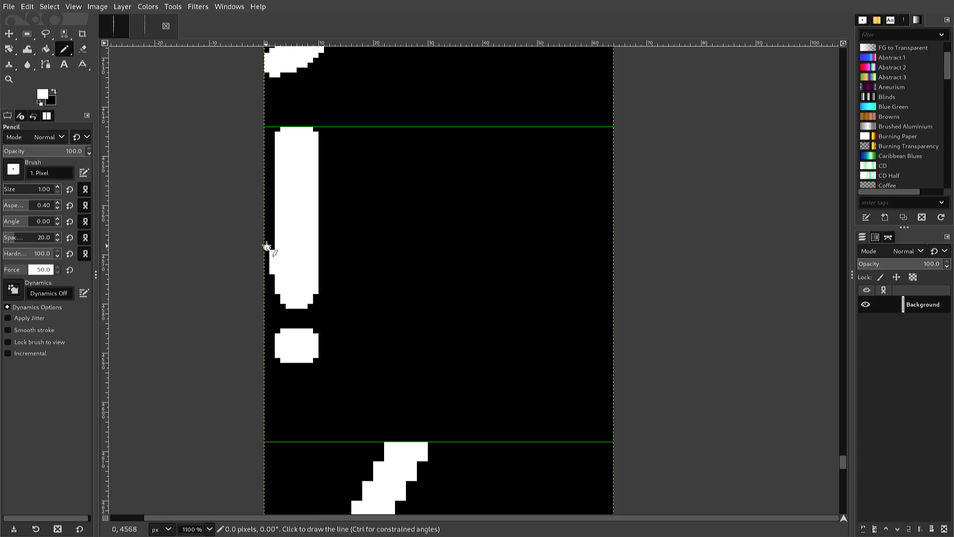
Step: Draw straight white lines down the bar's left side until the black gap is filled
scroll(265, 189, up, 3)
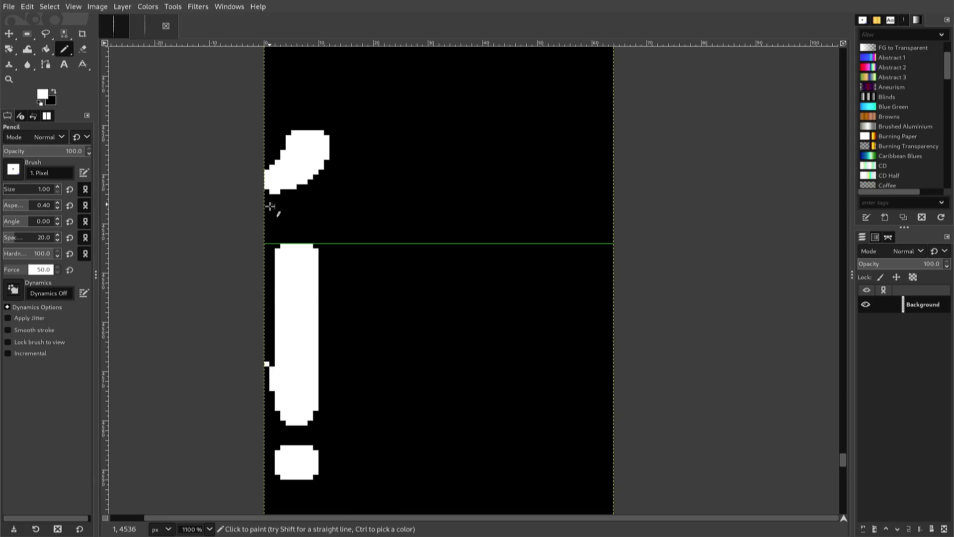
scroll(269, 204, down, 3)
scroll(267, 188, up, 3)
shift+click(262, 251)
shift+click(268, 251)
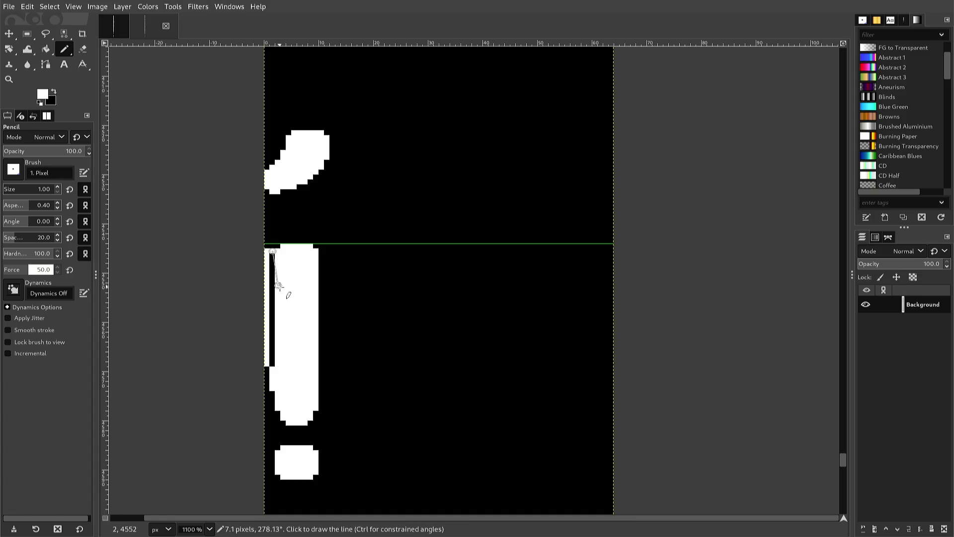
shift+click(269, 354)
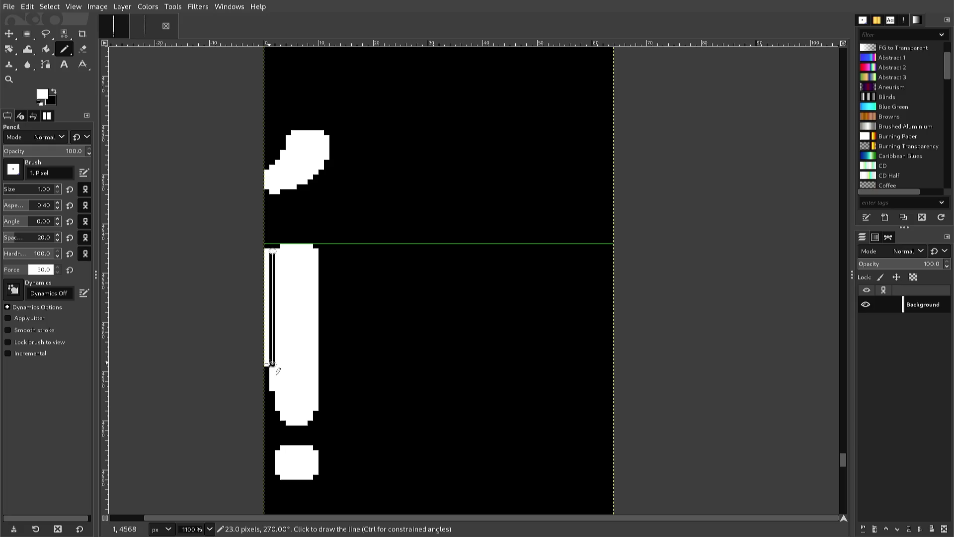
shift+click(268, 359)
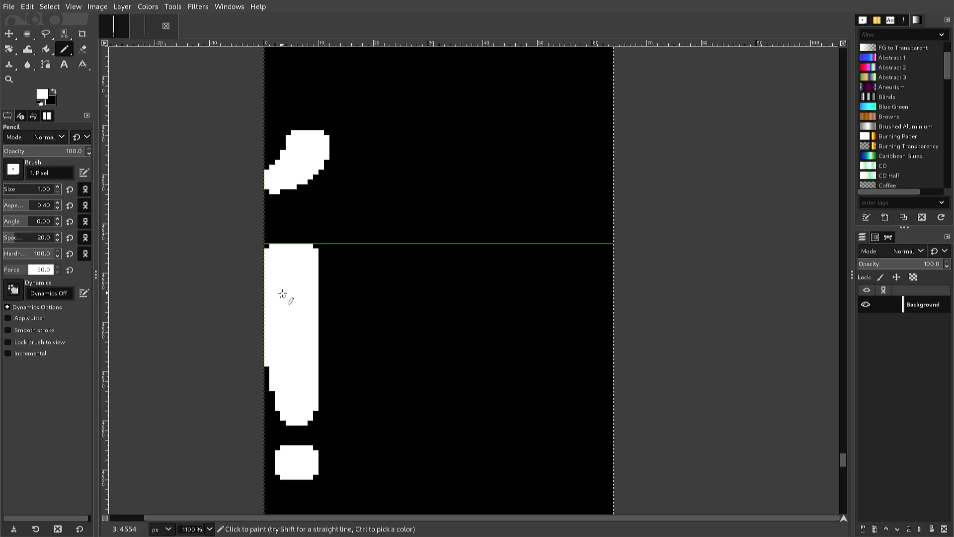
key(r)
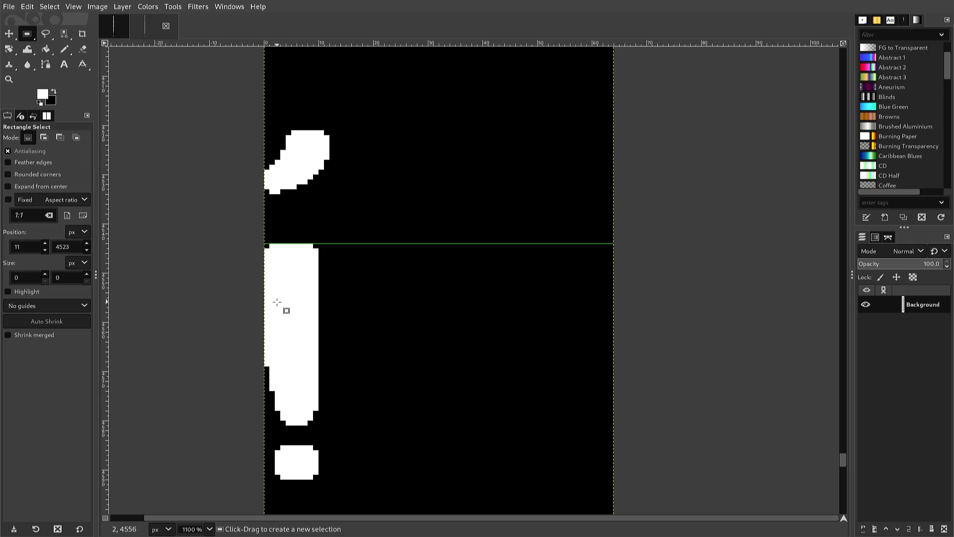
Step: Copy the stem's left half, paste it flipped horizontally, align it and anchor it
drag(297, 430, 231, 238)
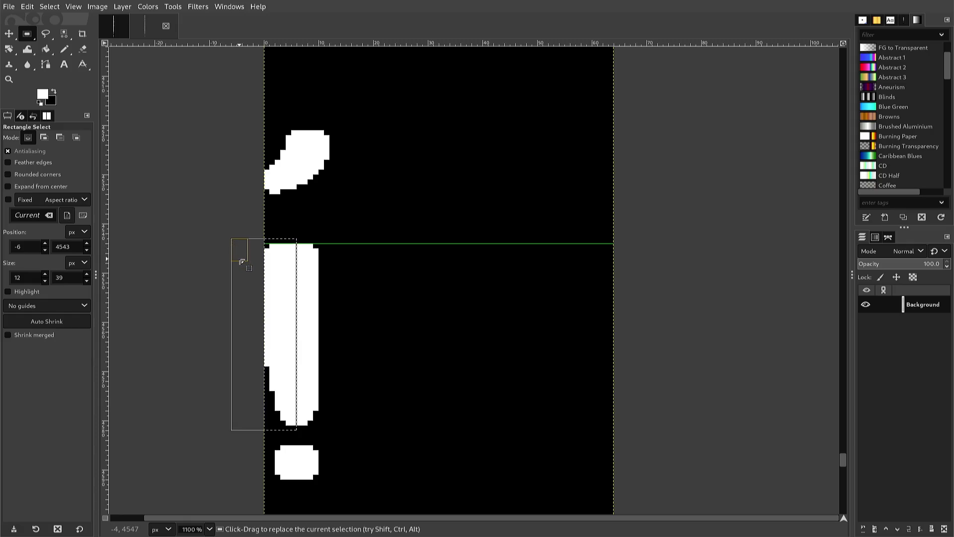
key(ctrl+c)
key(ctrl+v)
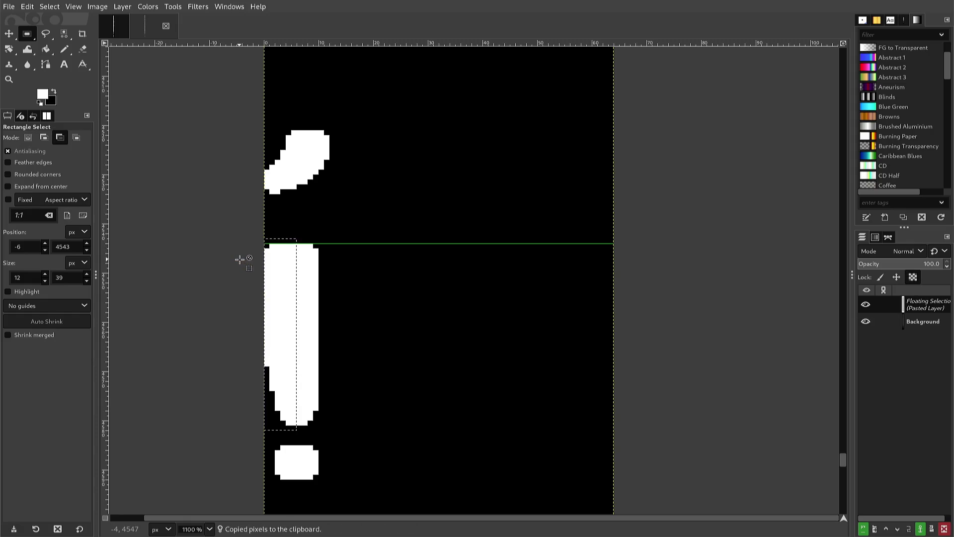
key(alt+l)
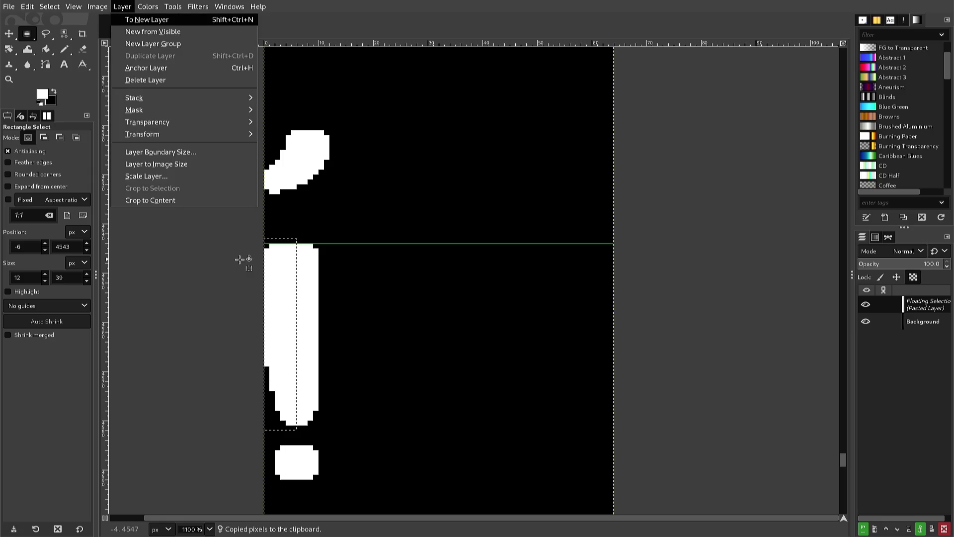
key(t)
key(h)
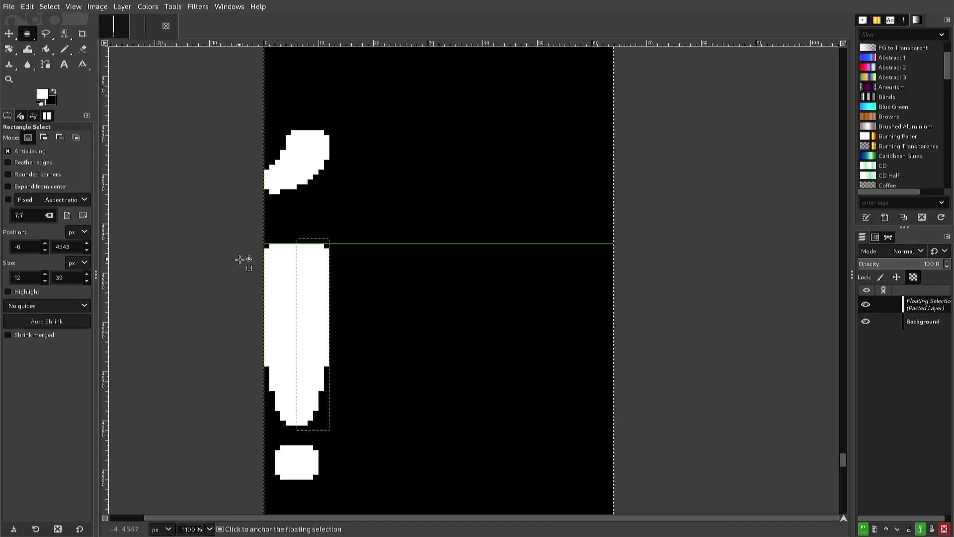
key(Right)
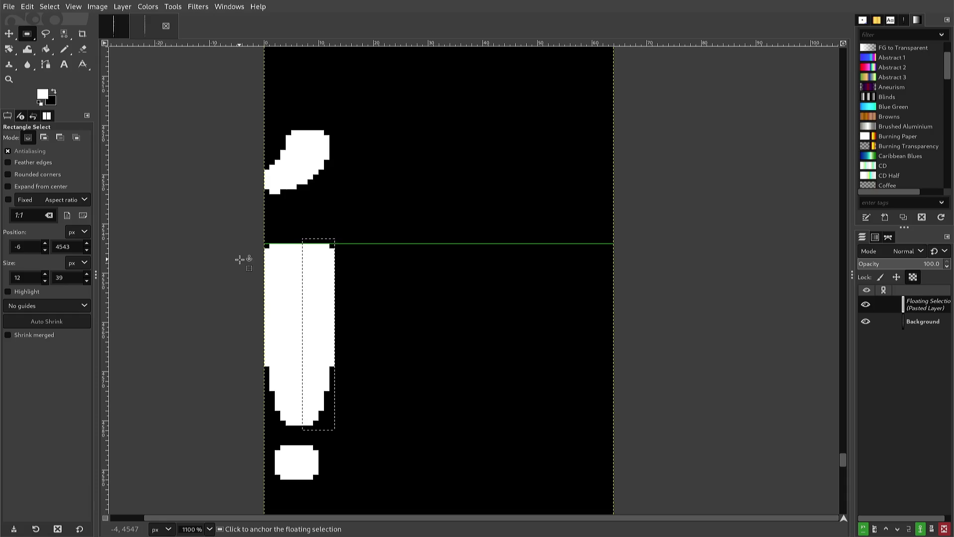
key(Left)
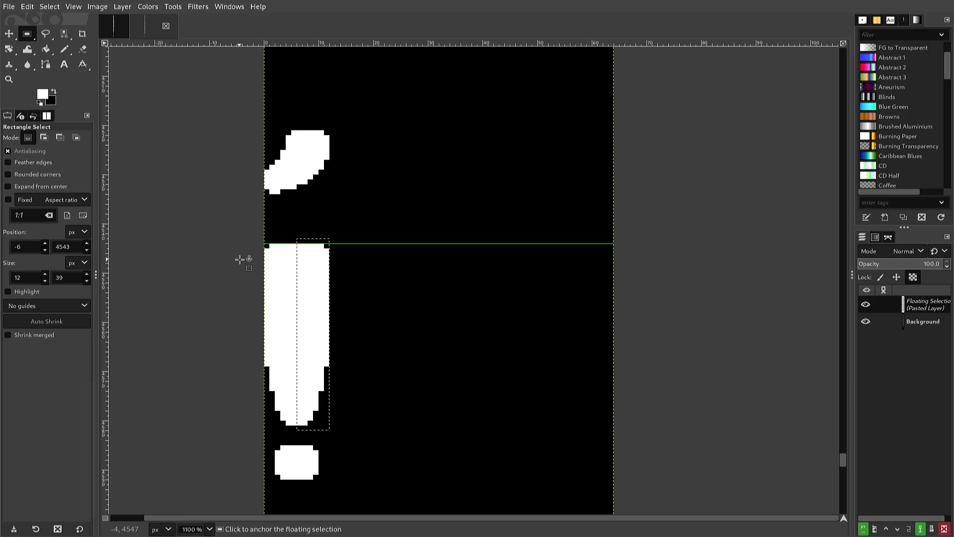
click(240, 259)
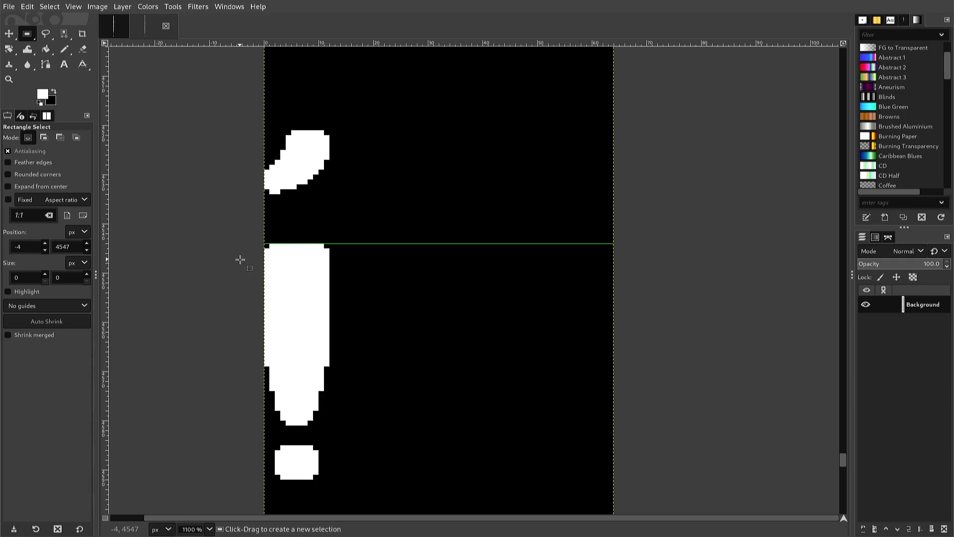
Step: Export the sheet as font2.png and copy the slanted mark above the exclamation mark
key(ctrl+e)
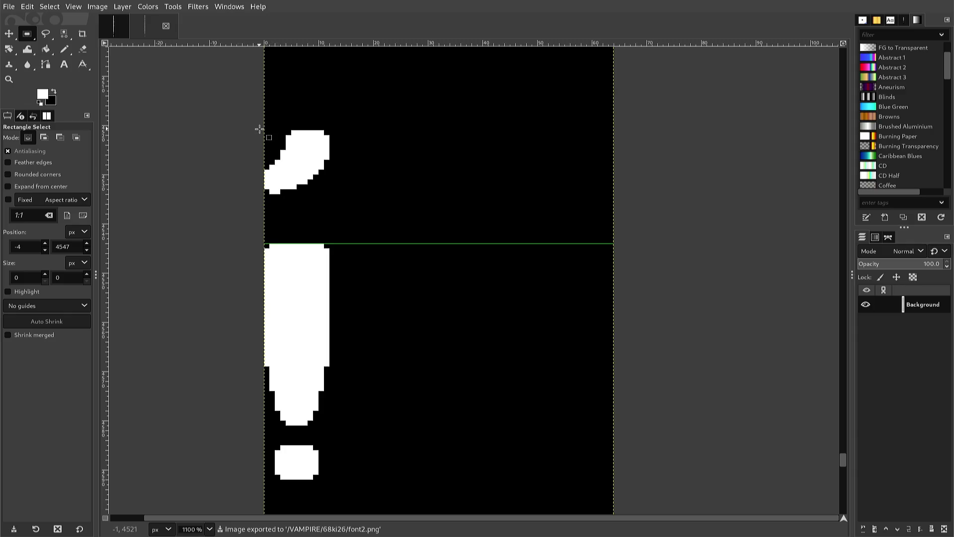
mouse_move(261, 130)
mouse_down()
mouse_move(321, 202)
mouse_move(329, 198)
mouse_up()
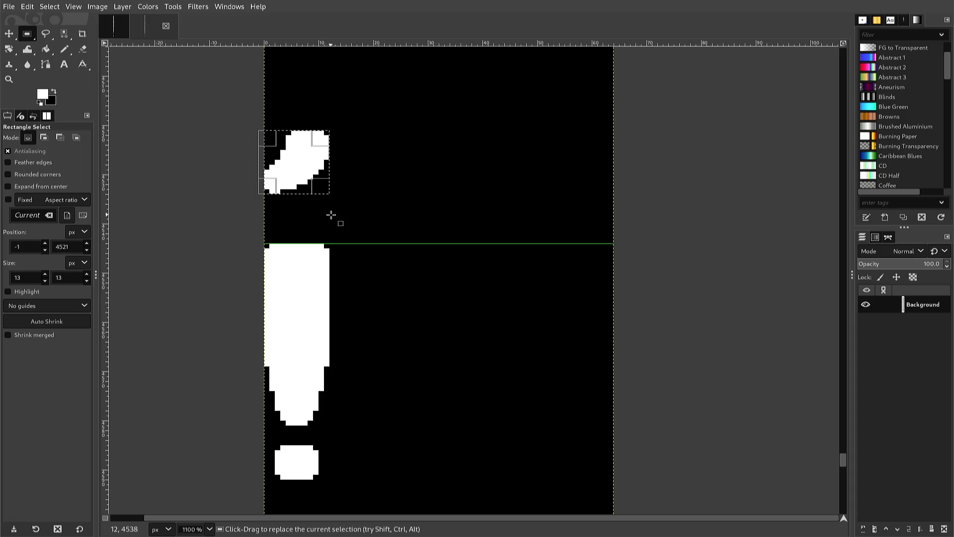
key(ctrl+c)
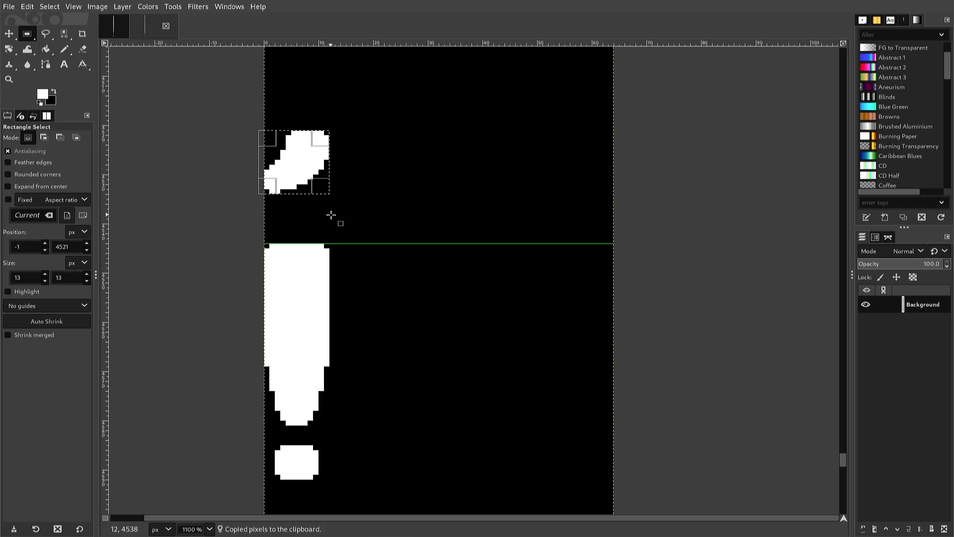
Step: Paste the slanted mark further down, nudge it left and up below the guide, and anchor it
scroll(330, 214, down, 5)
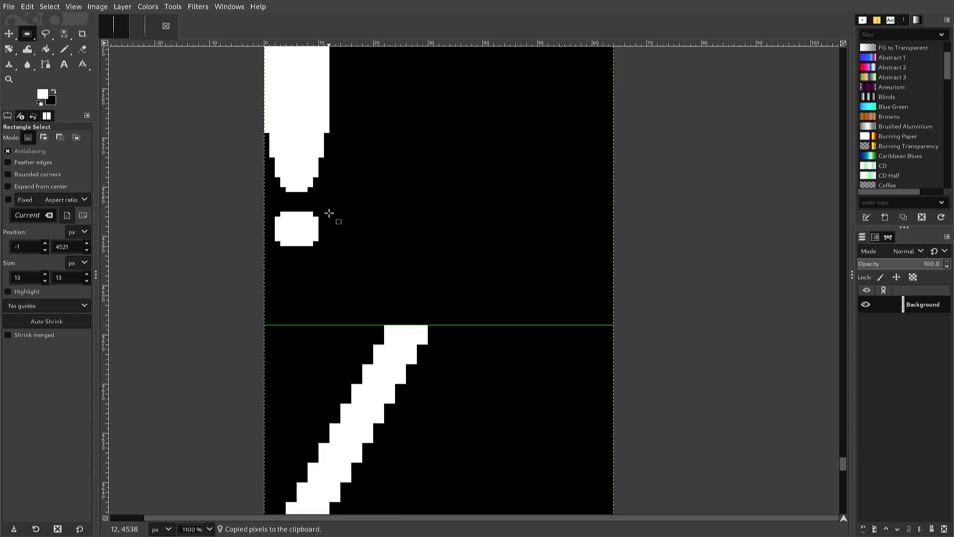
scroll(330, 214, down, 20)
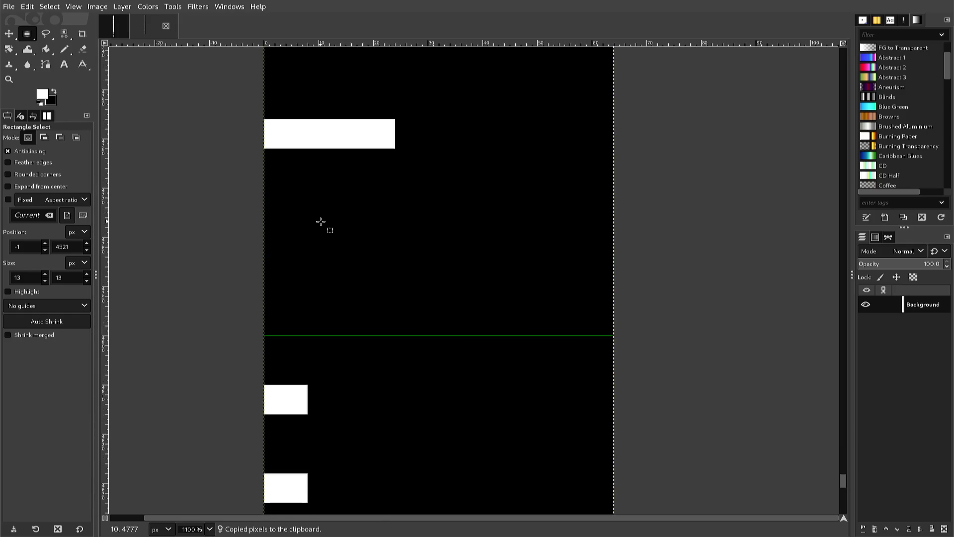
scroll(321, 222, down, 3)
scroll(320, 221, down, 10)
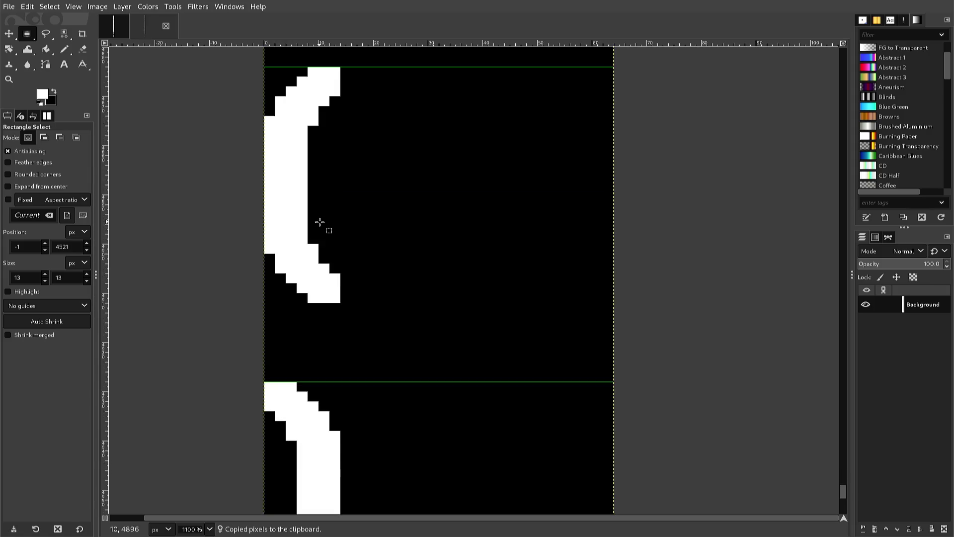
scroll(320, 223, down, 10)
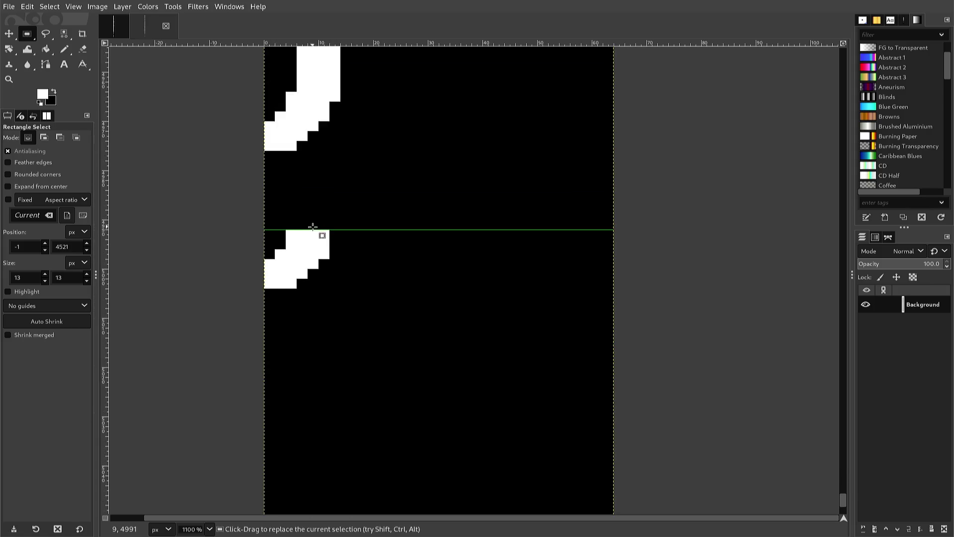
click(304, 237)
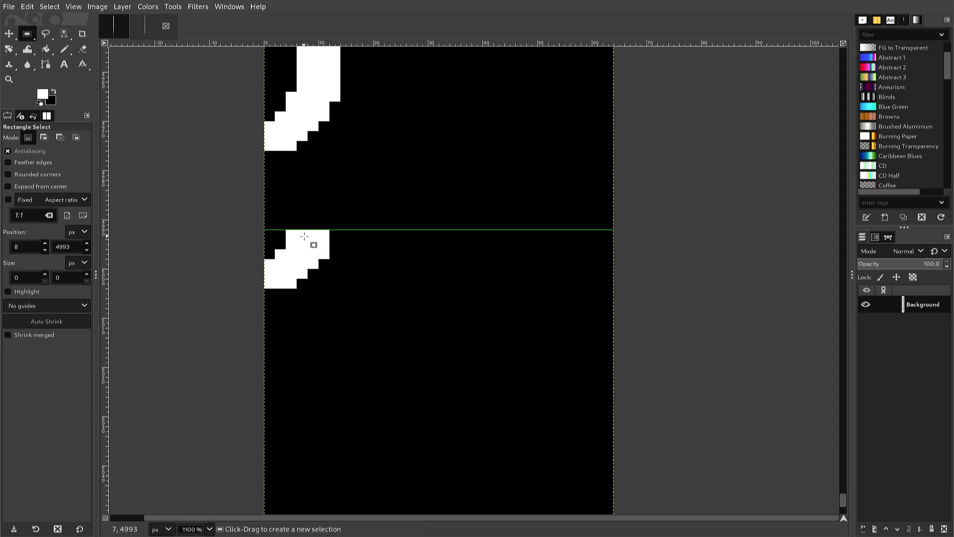
key(ctrl+v)
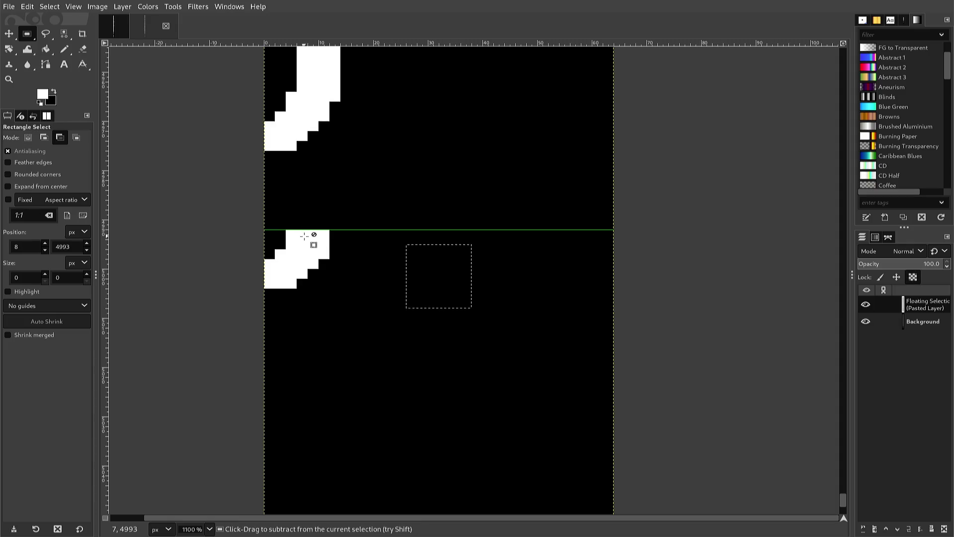
key(Left)
key(Left)
key(Left)
key(Left)
key(Left)
key(Left)
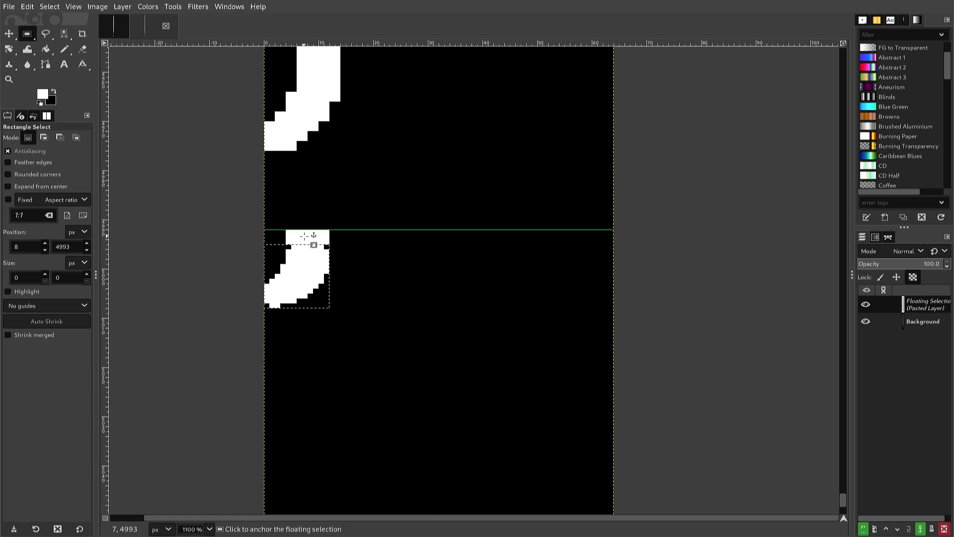
key(Up)
key(Up)
key(Up)
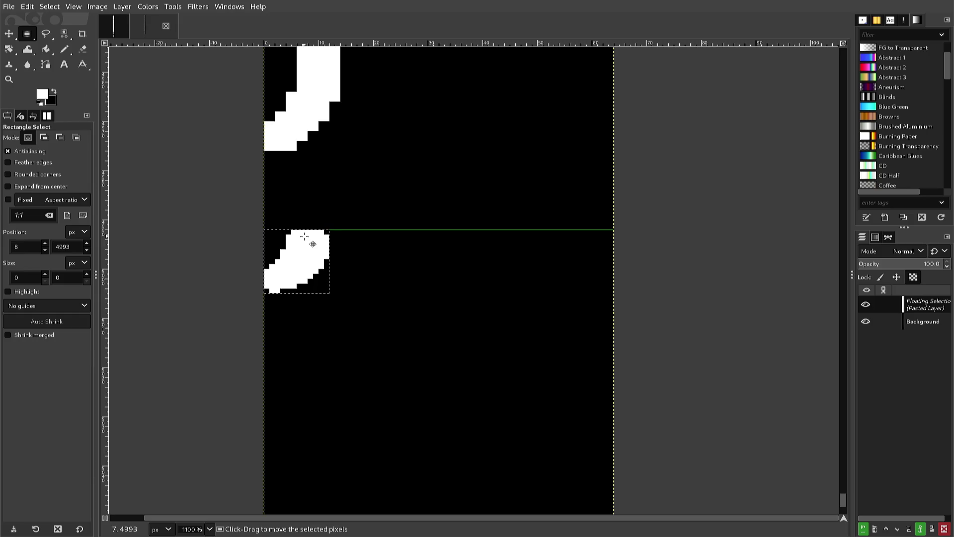
click(309, 201)
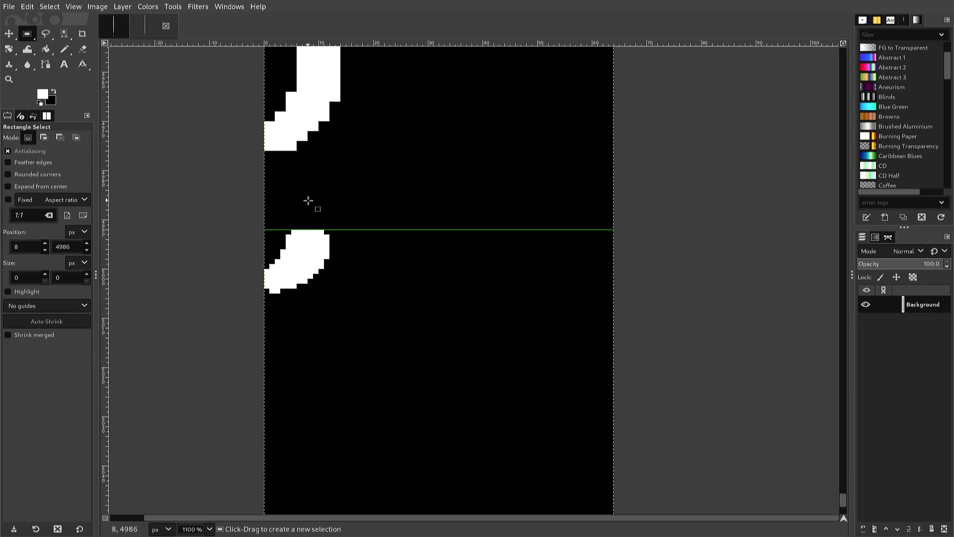
Step: Scroll up to the diagonal slash glyph and switch to the Pencil tool (N)
scroll(308, 201, up, 10)
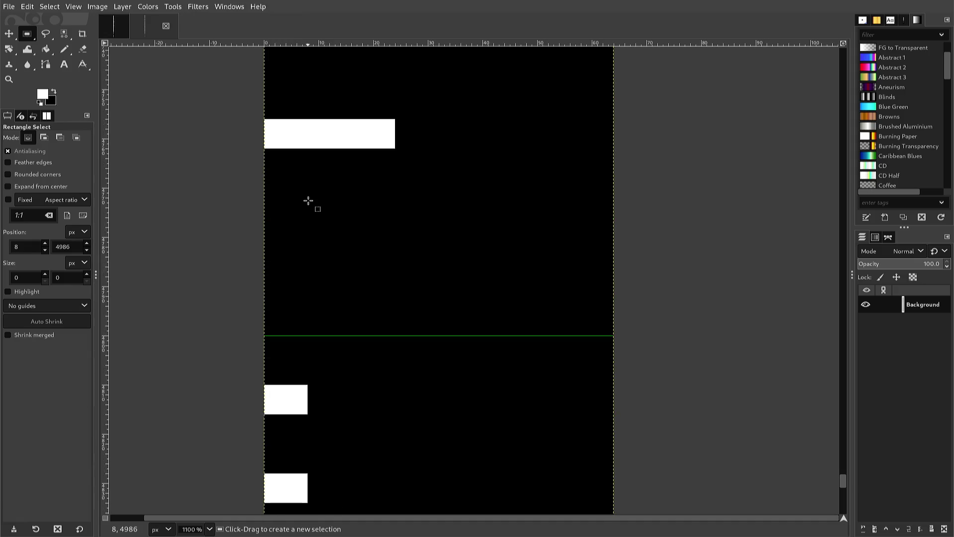
scroll(308, 201, up, 8)
scroll(308, 200, up, 8)
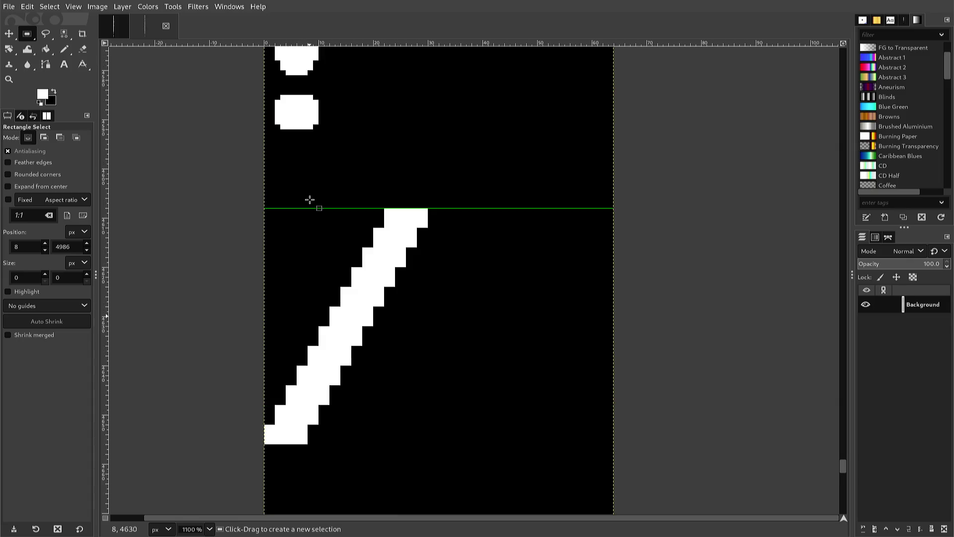
scroll(309, 200, up, 3)
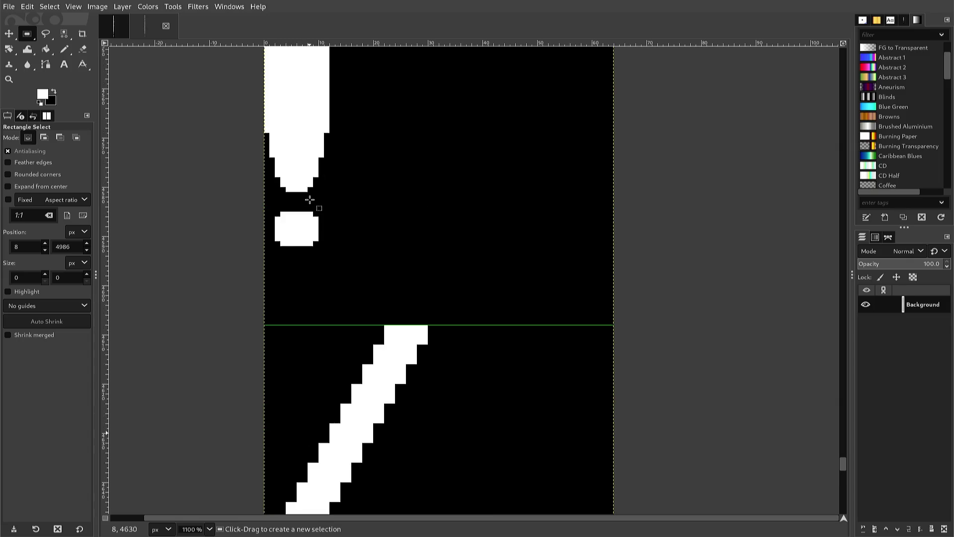
scroll(309, 200, down, 3)
scroll(311, 204, down, 3)
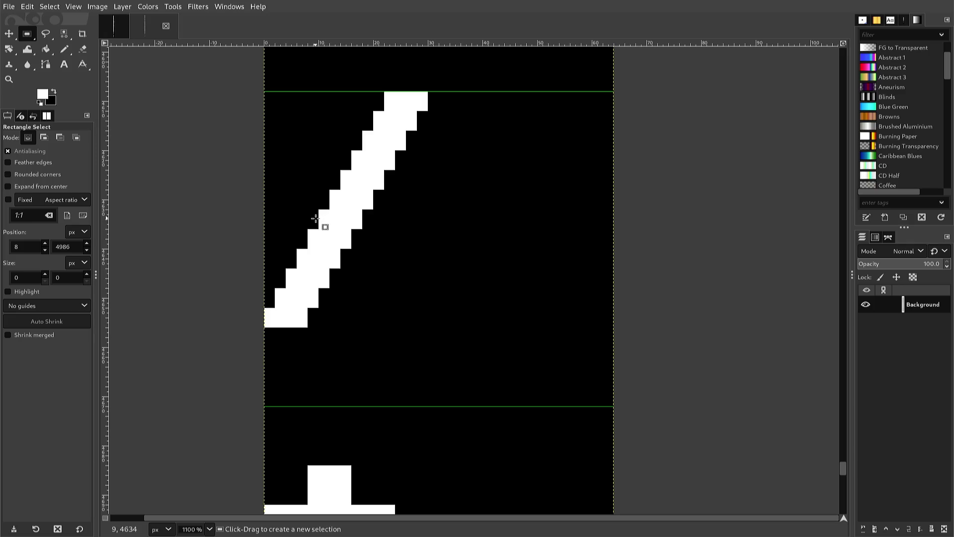
key(n)
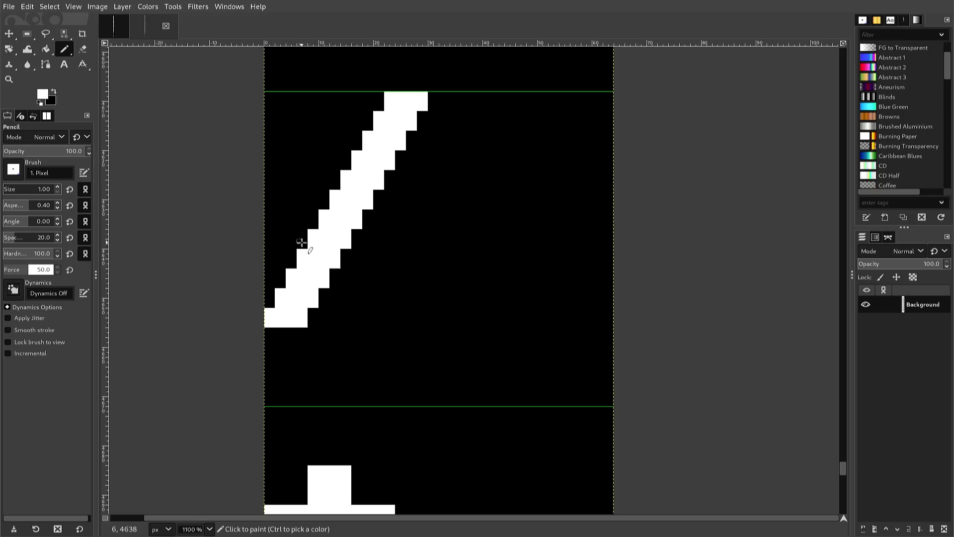
Step: Add white pixels to fill the steps along the slash's left edge
click(272, 301)
click(284, 283)
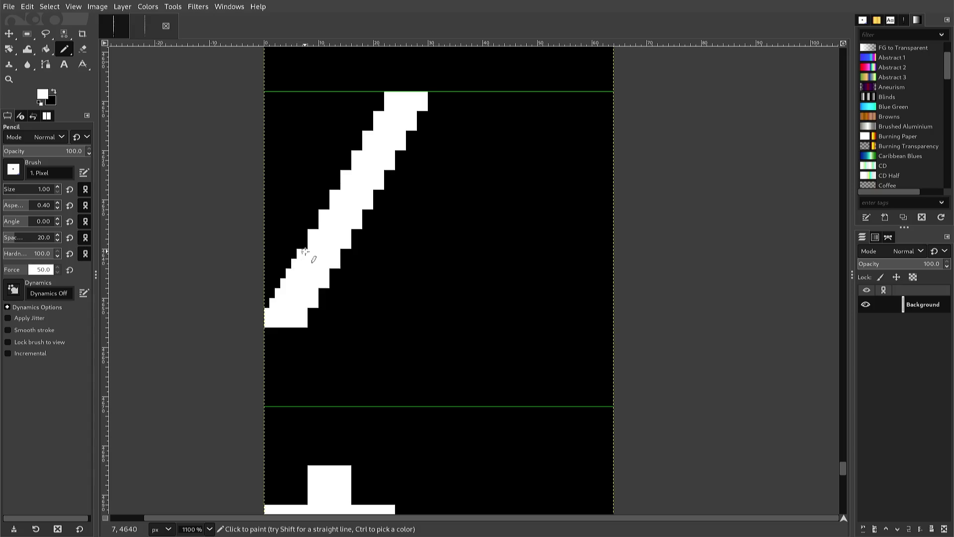
scroll(308, 243, up, 2)
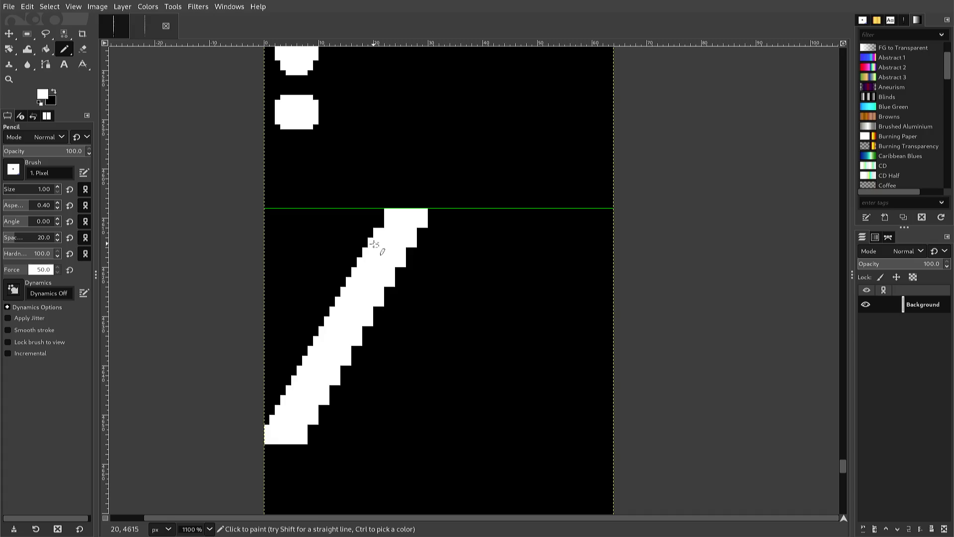
click(382, 224)
Step: Pick black and blacken the slash's upper-left and upper-right corner pixels
key(ctrl)
ctrl+click(386, 208)
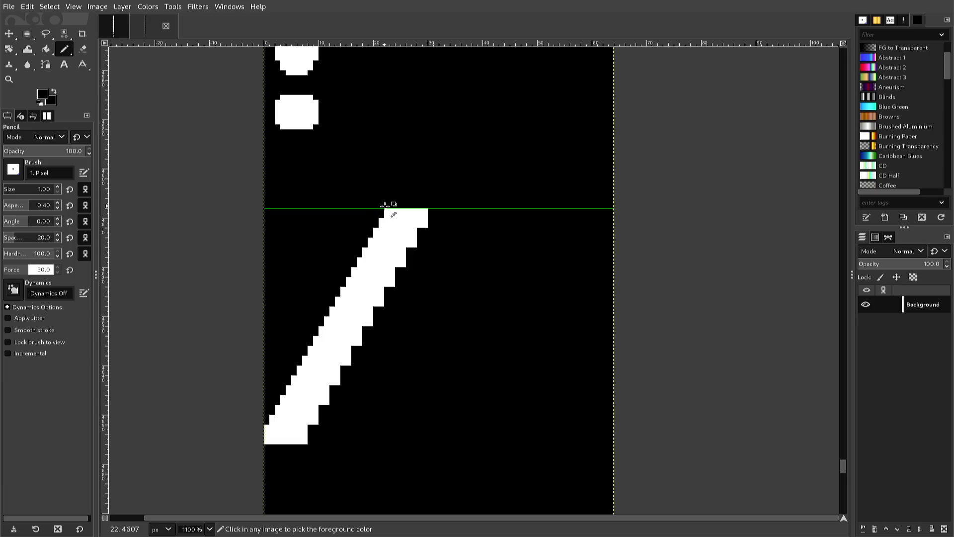
click(386, 210)
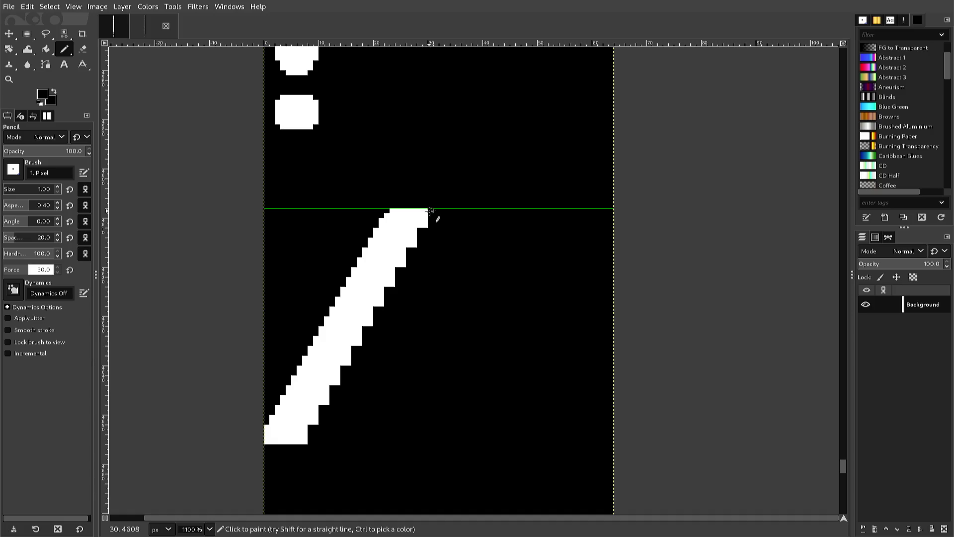
click(427, 211)
key(x)
Step: Blacken the slash's bottom corner pixels and re-export the sheet to font2.png
key(ctrl)
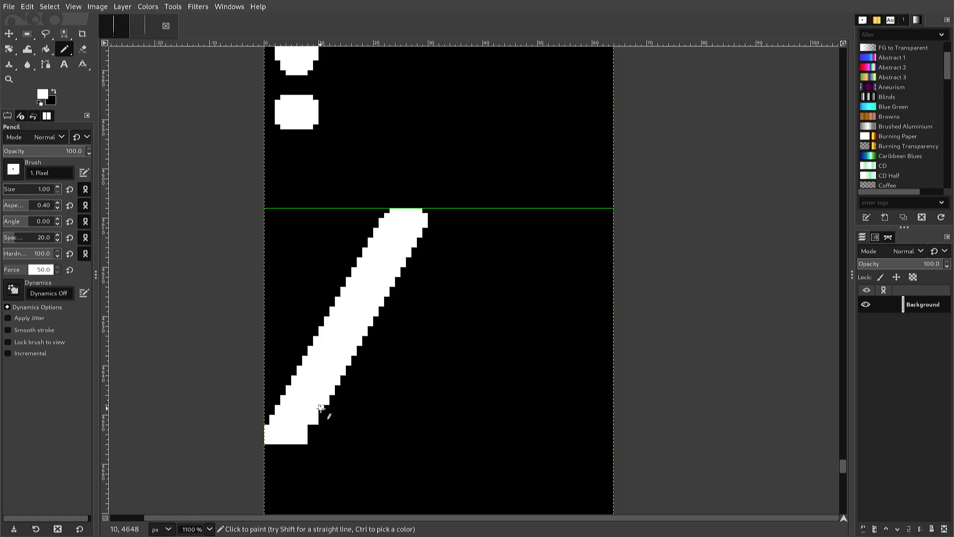
ctrl+click(308, 442)
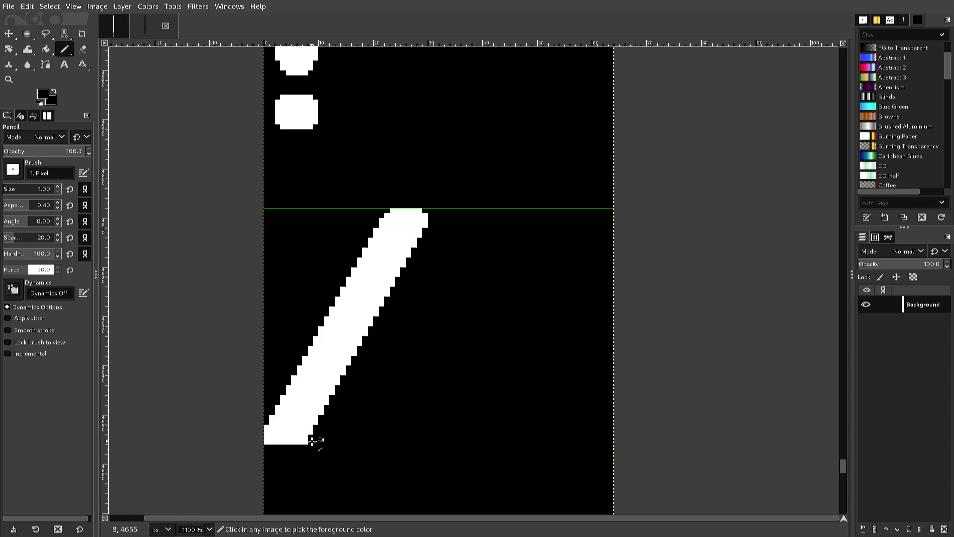
click(309, 442)
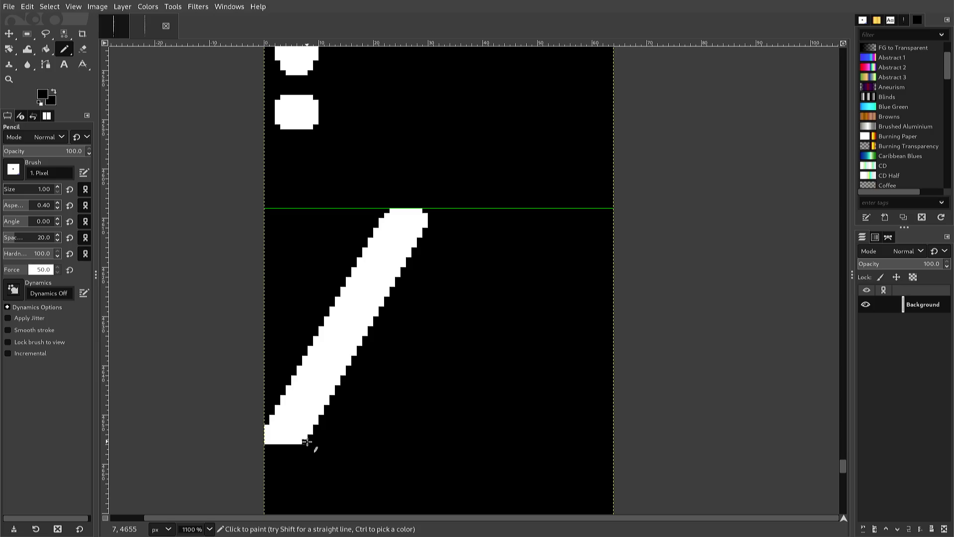
click(271, 441)
key(ctrl)
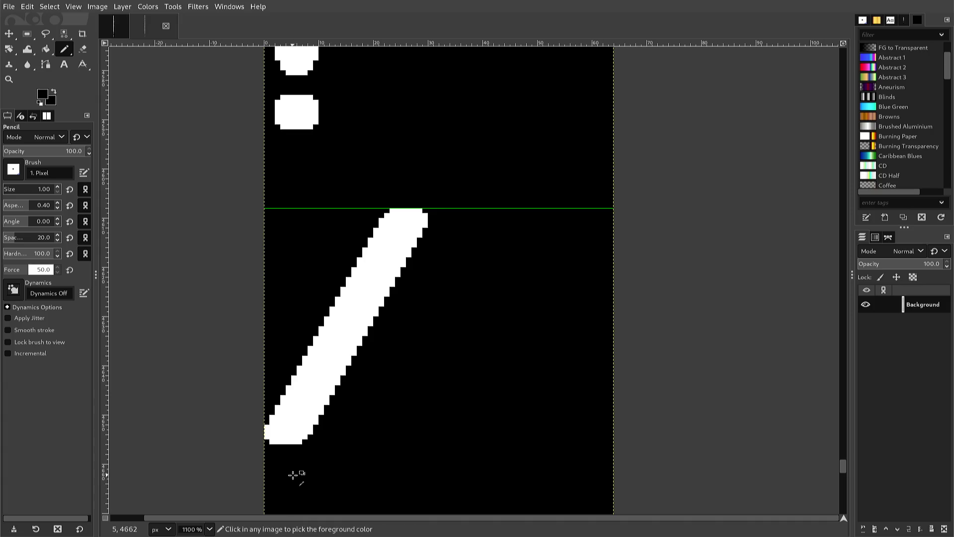
key(ctrl+e)
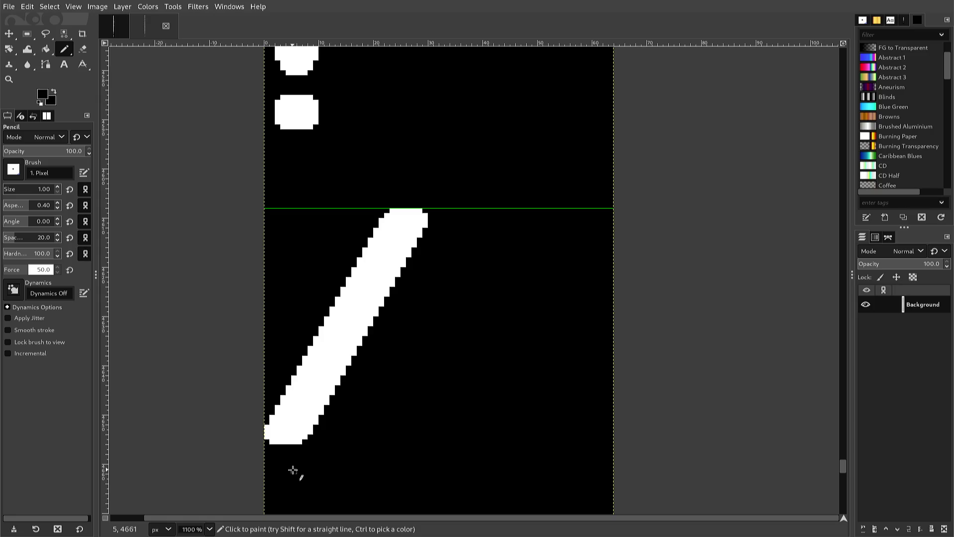
Step: Blacken the outer corner pixels of the plus sign's left, top and right arms
scroll(292, 470, down, 3)
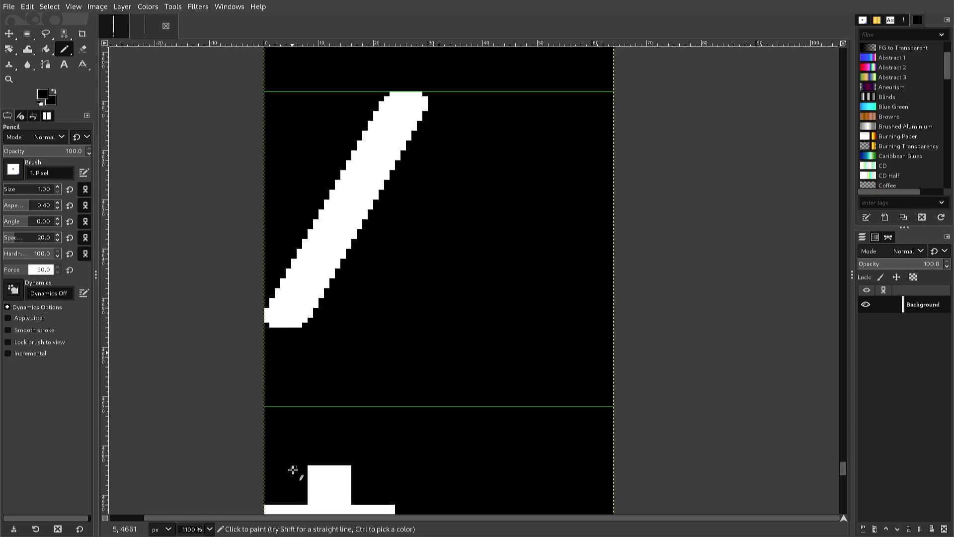
scroll(293, 469, down, 3)
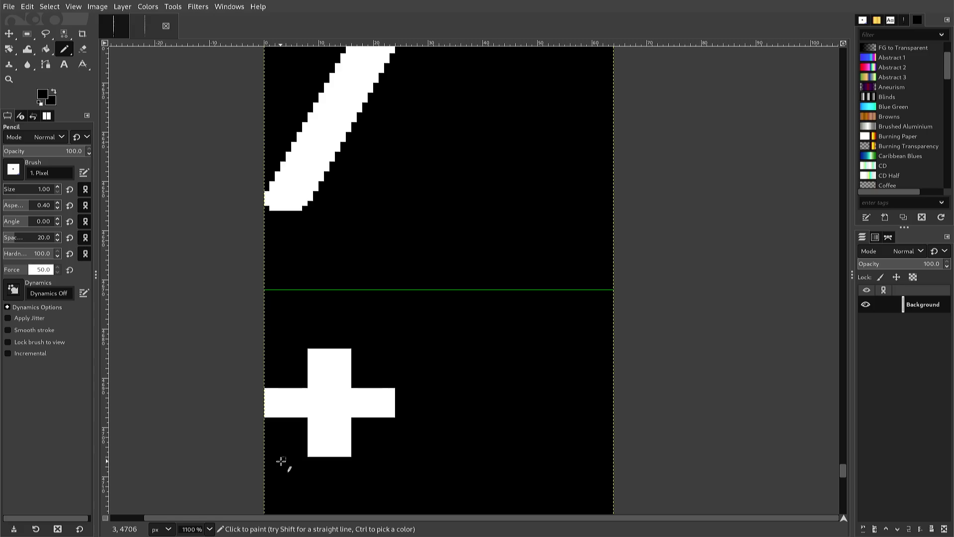
scroll(276, 451, up, 3)
scroll(274, 442, down, 3)
scroll(274, 442, up, 3)
scroll(273, 443, down, 3)
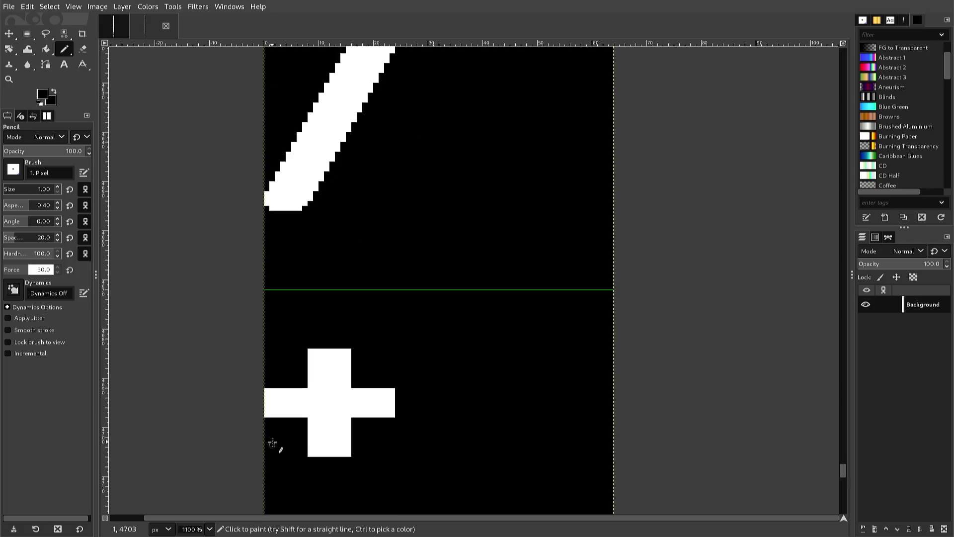
click(267, 414)
click(309, 351)
click(348, 351)
click(392, 389)
click(392, 416)
Step: Blacken all four corner pixels of the white minus bar
scroll(308, 453, down, 3)
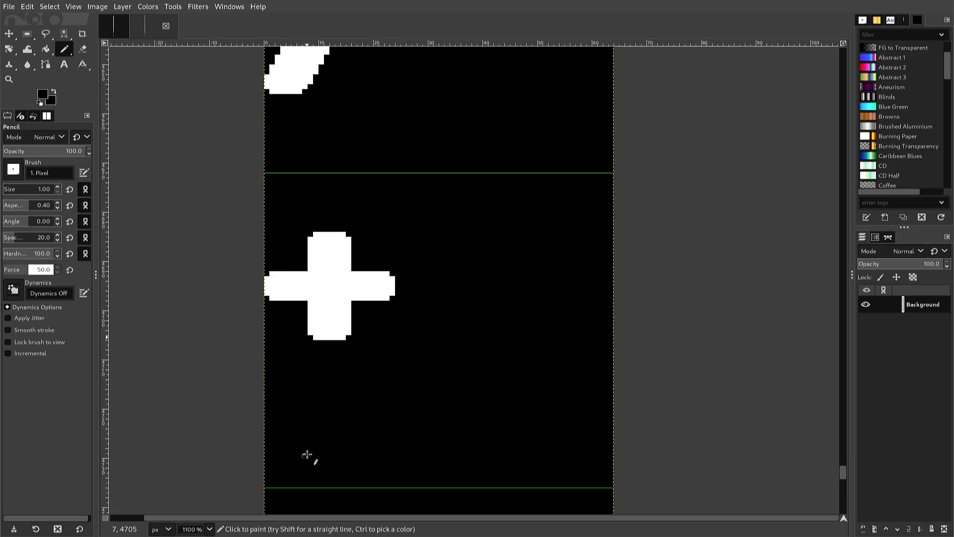
scroll(306, 454, down, 3)
scroll(304, 452, down, 3)
scroll(293, 442, up, 3)
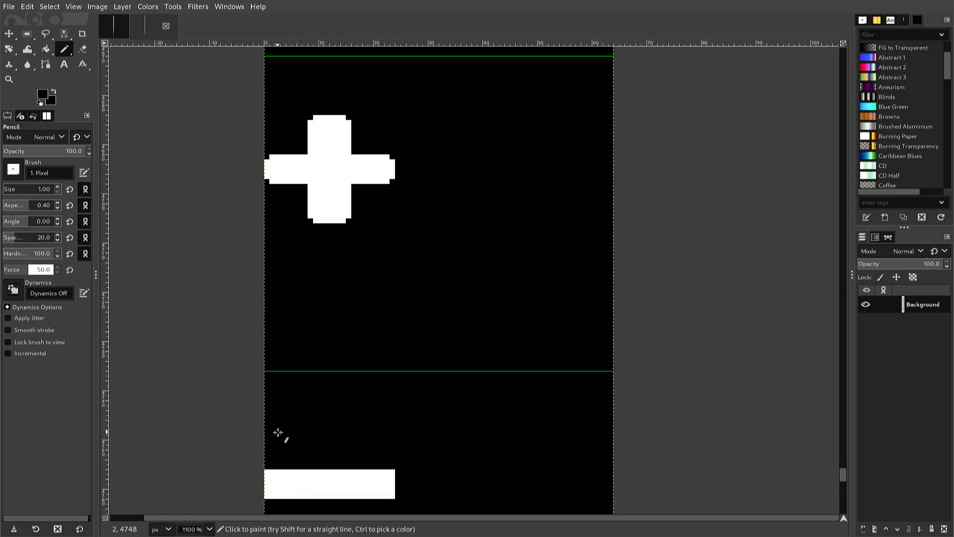
scroll(271, 449, down, 3)
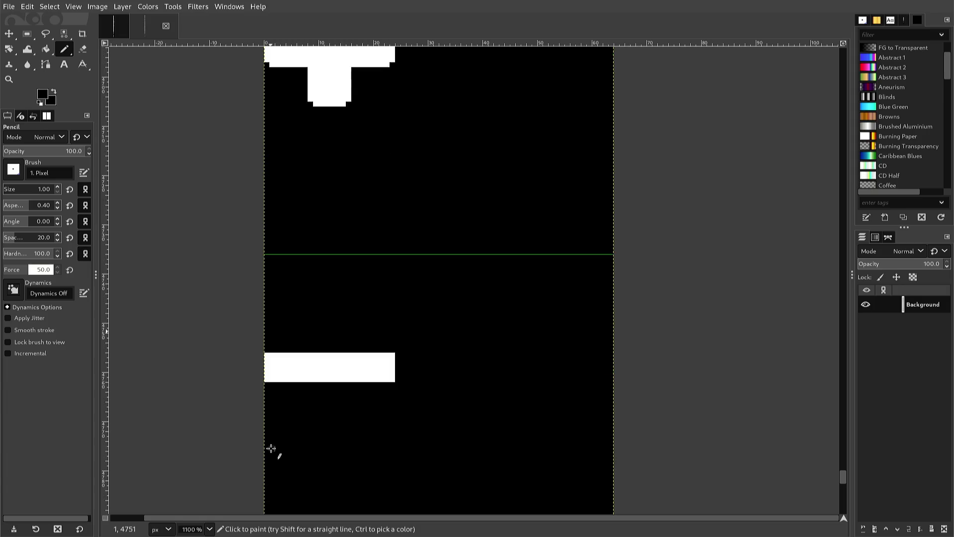
scroll(270, 440, up, 3)
scroll(268, 428, down, 3)
click(266, 381)
click(267, 356)
click(392, 355)
click(393, 380)
scroll(377, 391, down, 5)
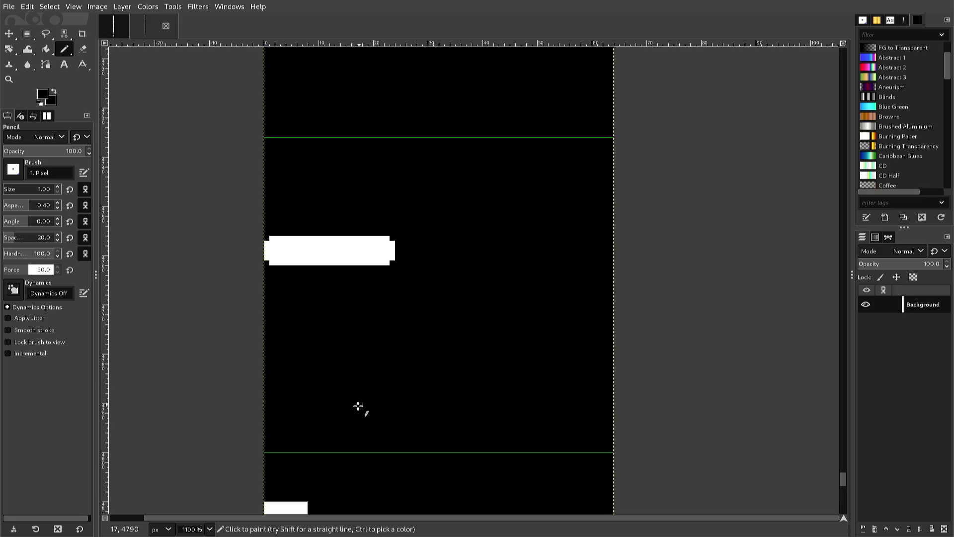
scroll(350, 412, down, 6)
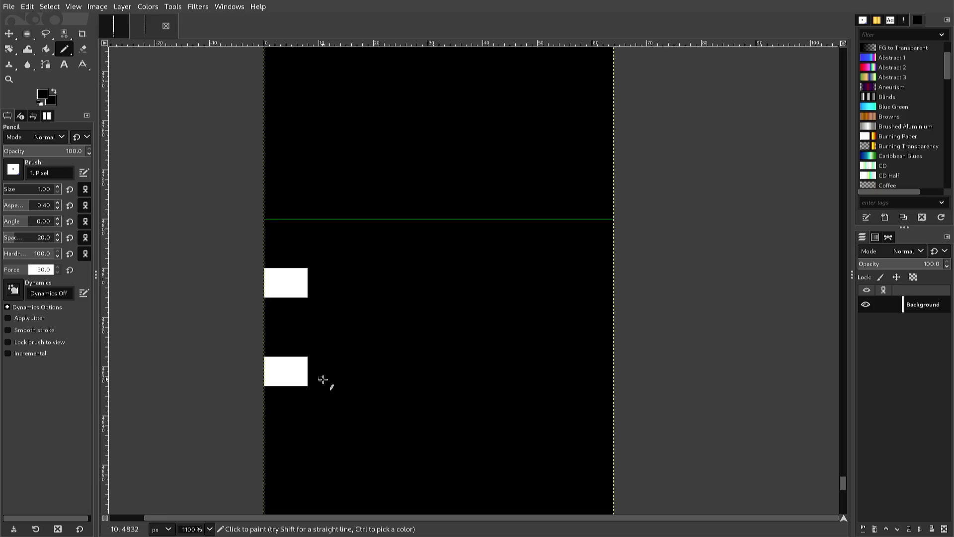
Step: Pick white and extend each colon dot by one pixel row
ctrl+click(300, 364)
shift+click(271, 355)
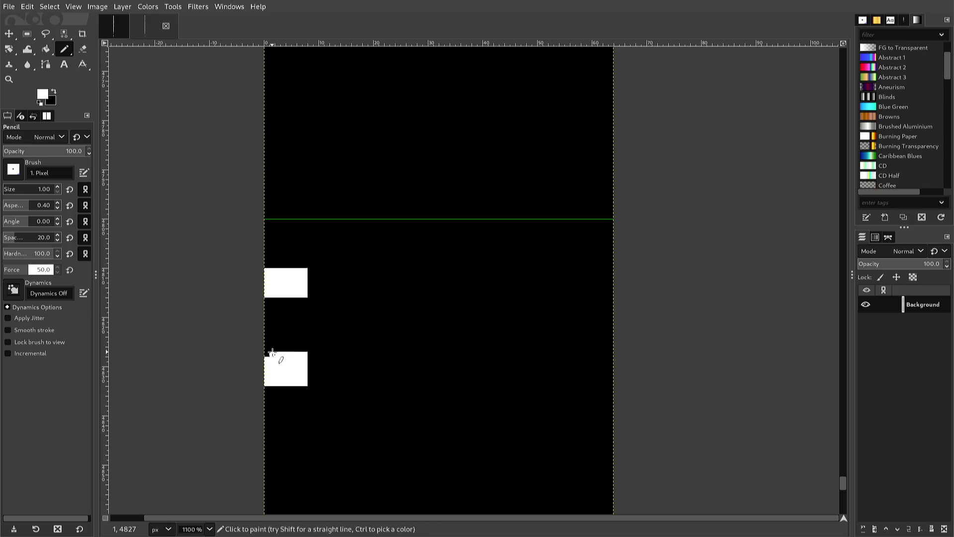
click(272, 300)
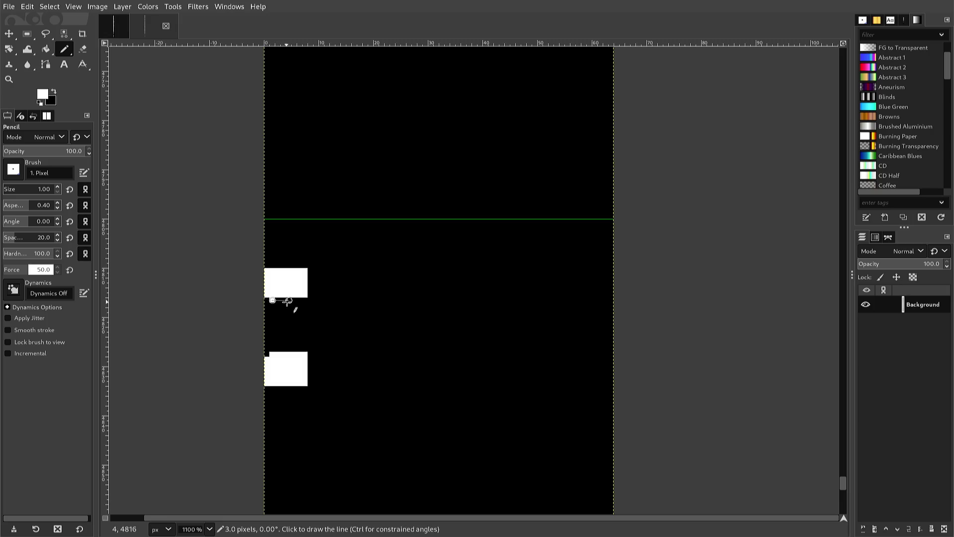
shift+click(302, 300)
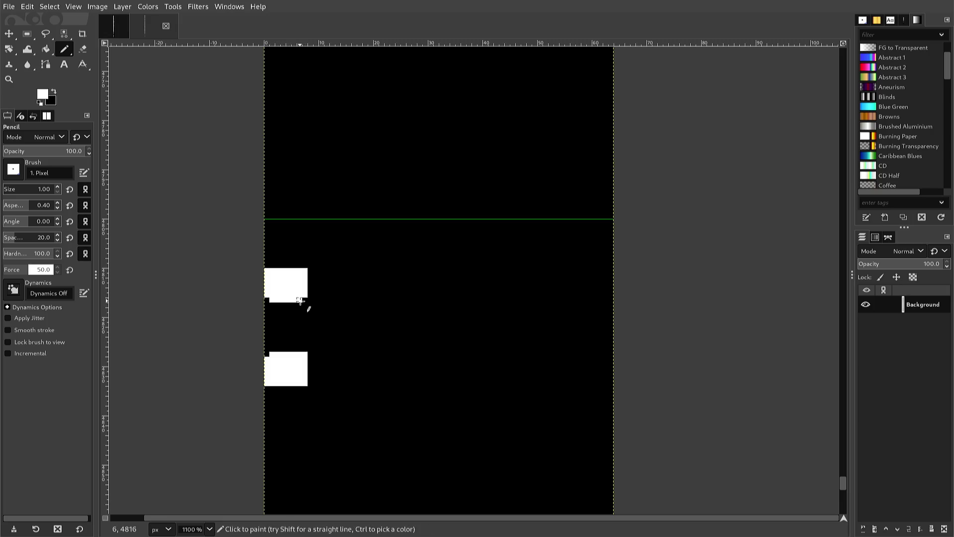
Step: Pick black and blacken the corner pixels of the upper and lower colon dots
ctrl+click(300, 305)
click(304, 271)
click(267, 271)
click(304, 354)
click(303, 384)
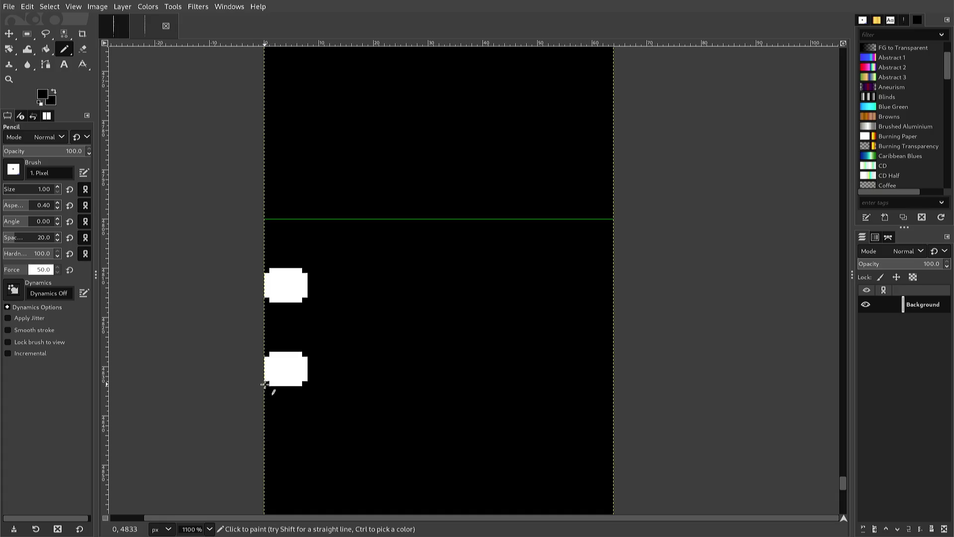
Step: Pick white and fill the step at the curved stroke's top-left
scroll(266, 389, down, 3)
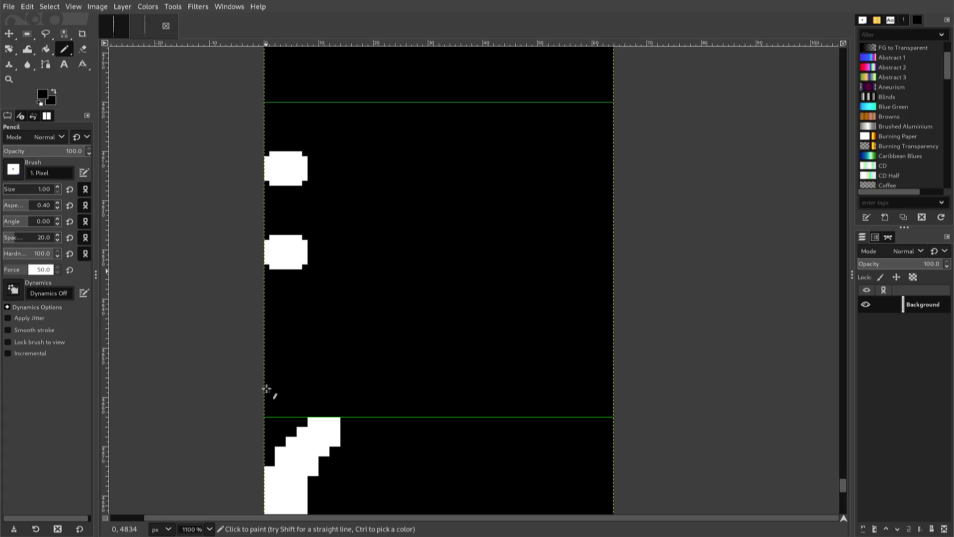
scroll(267, 389, down, 3)
scroll(266, 389, up, 3)
scroll(266, 390, down, 3)
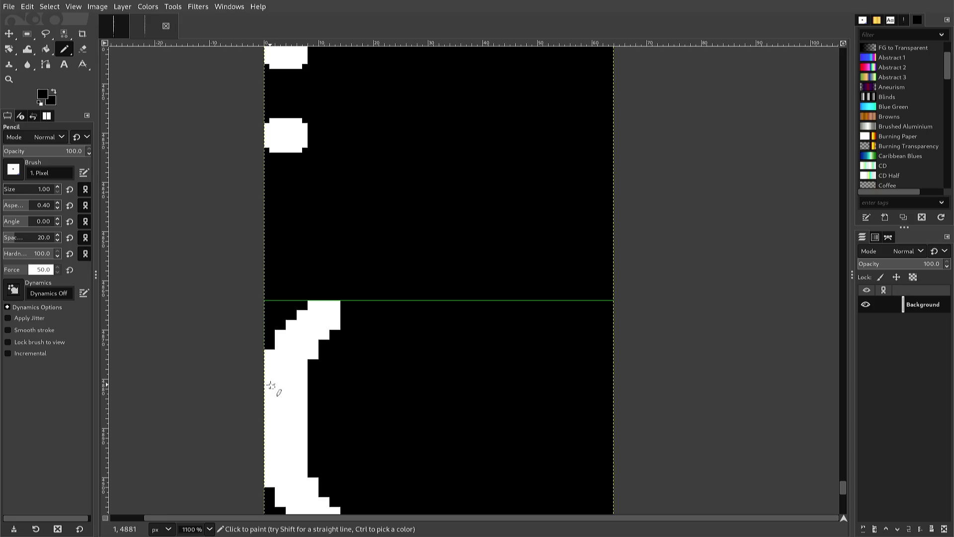
ctrl+click(277, 387)
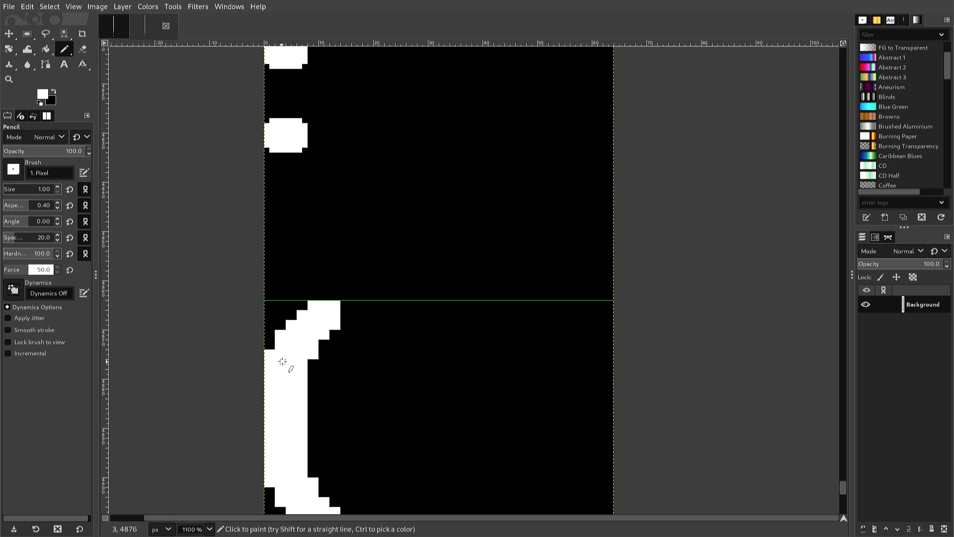
drag(295, 321, 305, 311)
Step: Switch back to black and trim two stray pixels off the curve's edge
ctrl+click(276, 334)
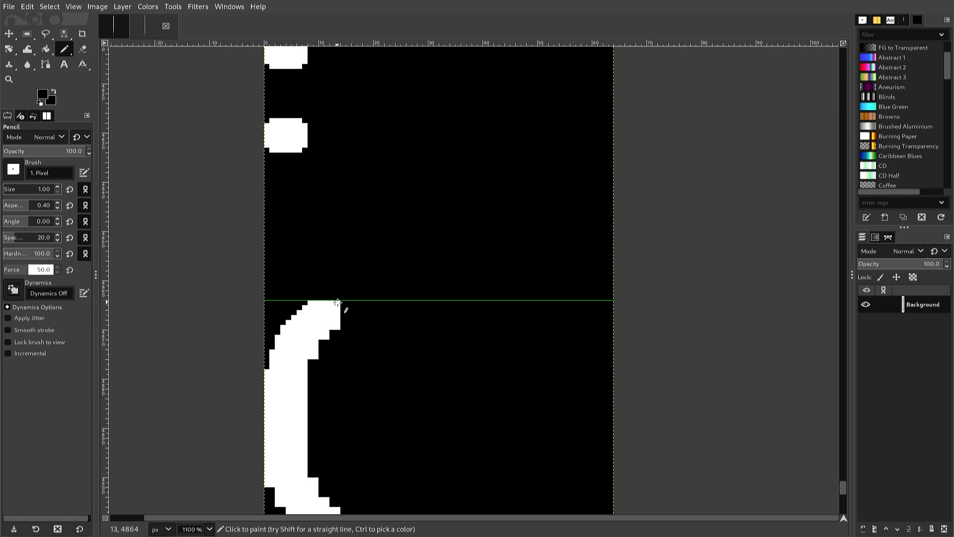
scroll(338, 303, up, 2)
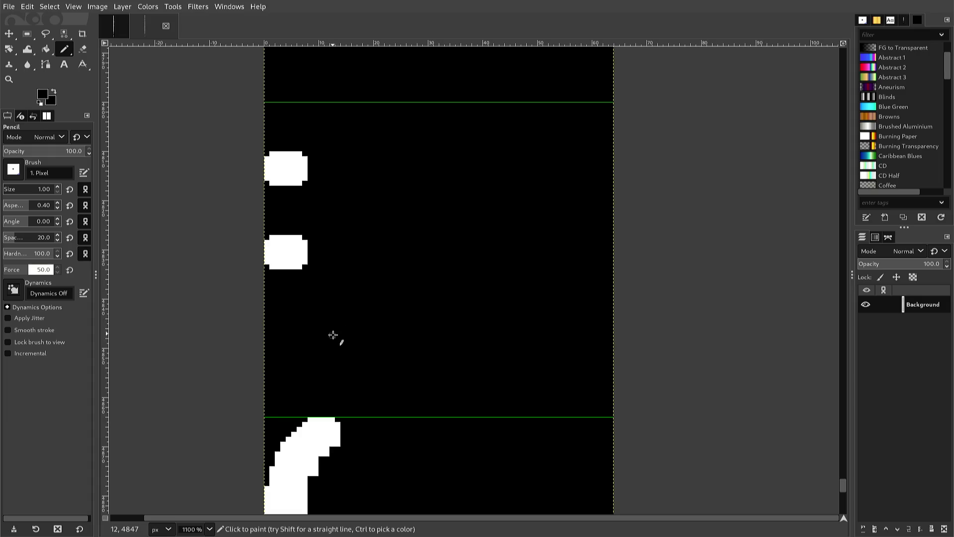
scroll(327, 356, down, 2)
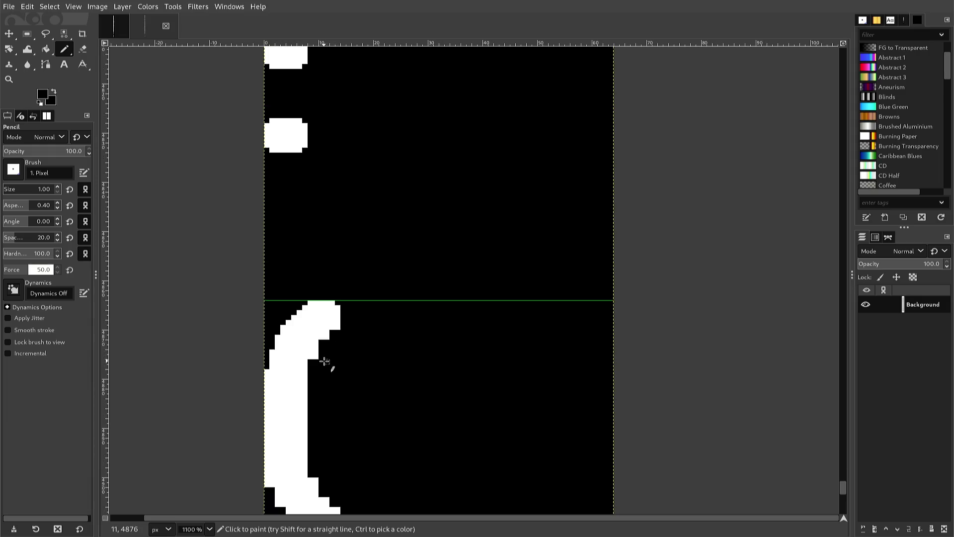
click(340, 328)
click(332, 332)
key(x)
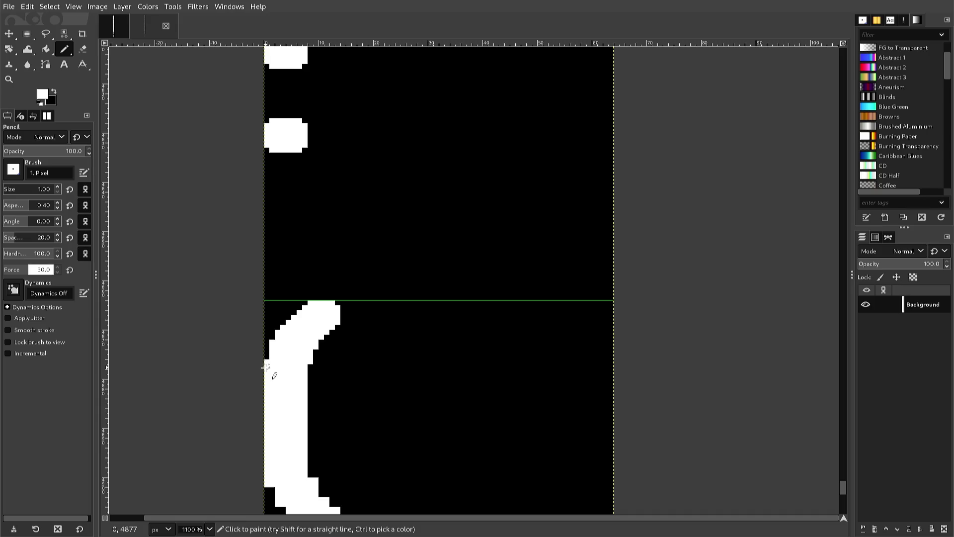
Step: Copy the curve's top hook, paste it, and flip the pasted piece vertically
key(r)
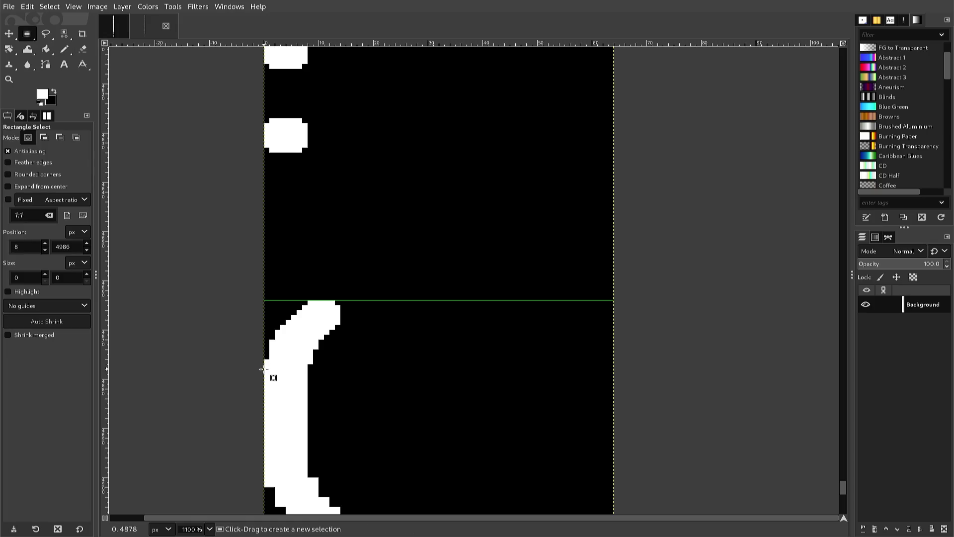
mouse_move(248, 374)
mouse_down()
mouse_move(342, 354)
mouse_move(356, 301)
mouse_up()
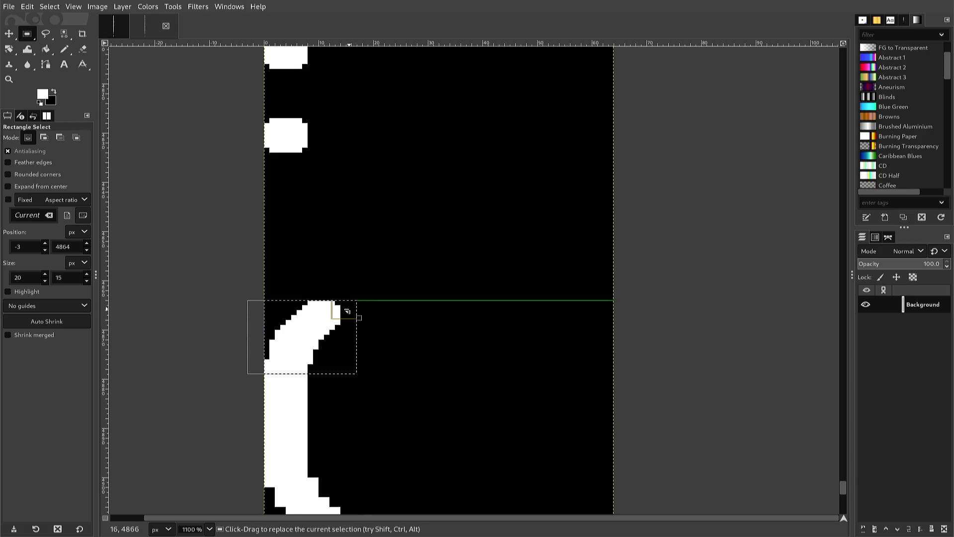
key(ctrl+c)
key(ctrl+v)
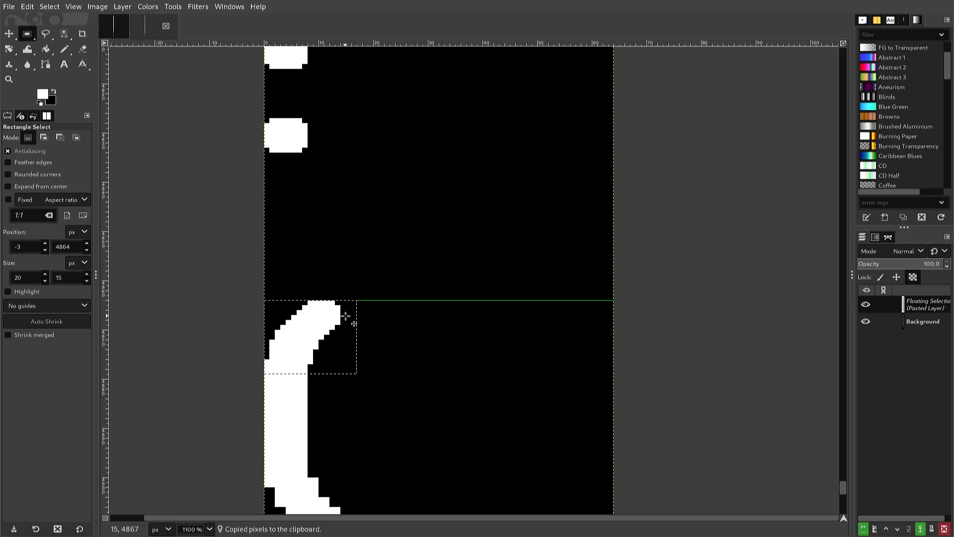
key(alt+l)
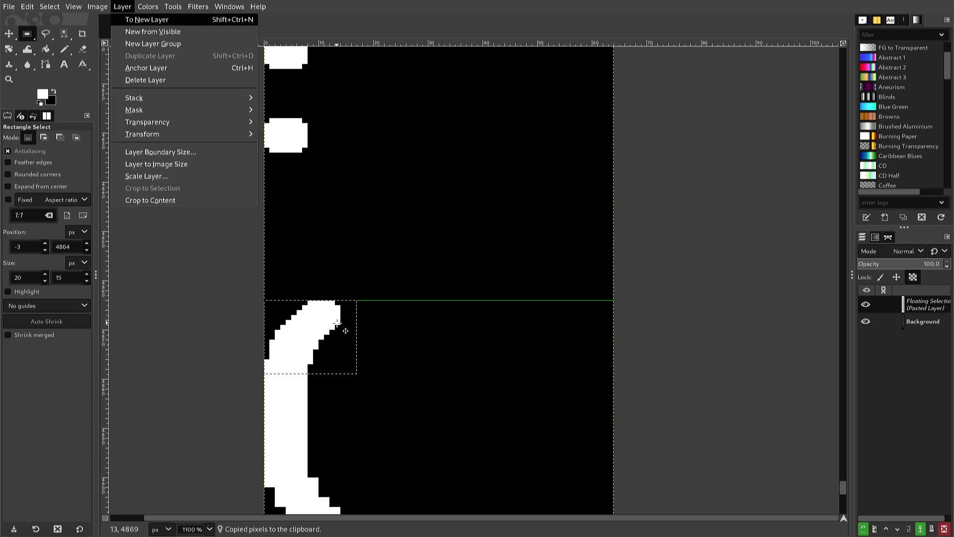
key(t)
key(v)
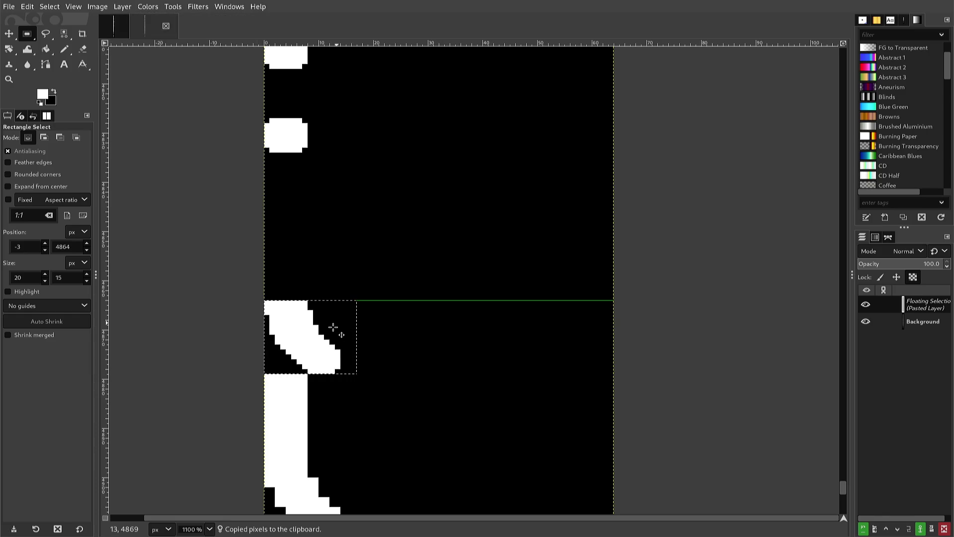
Step: Move the flipped hook down to the lower end, anchor it, and select the whole bracket
key(Down)
key(Down)
key(Down)
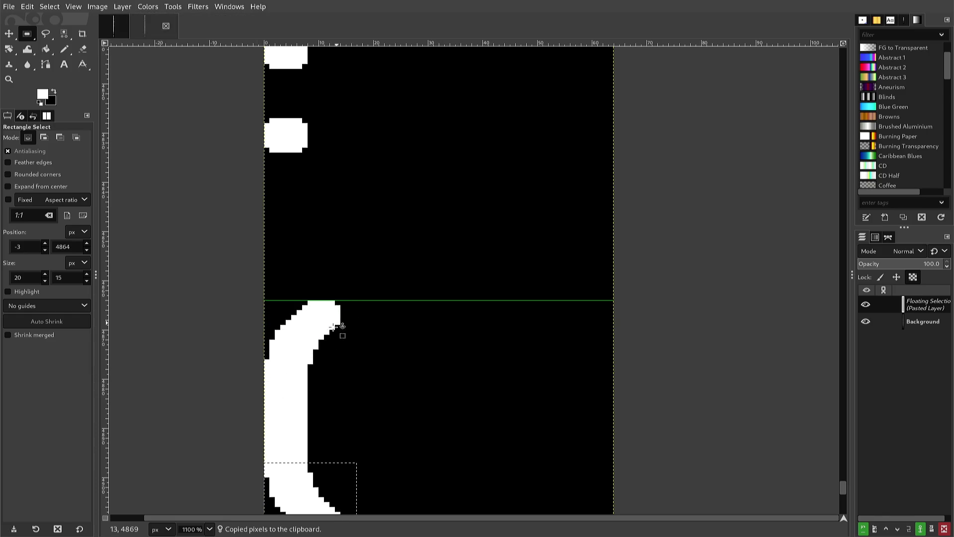
scroll(333, 326, down, 2)
scroll(333, 327, up, 1)
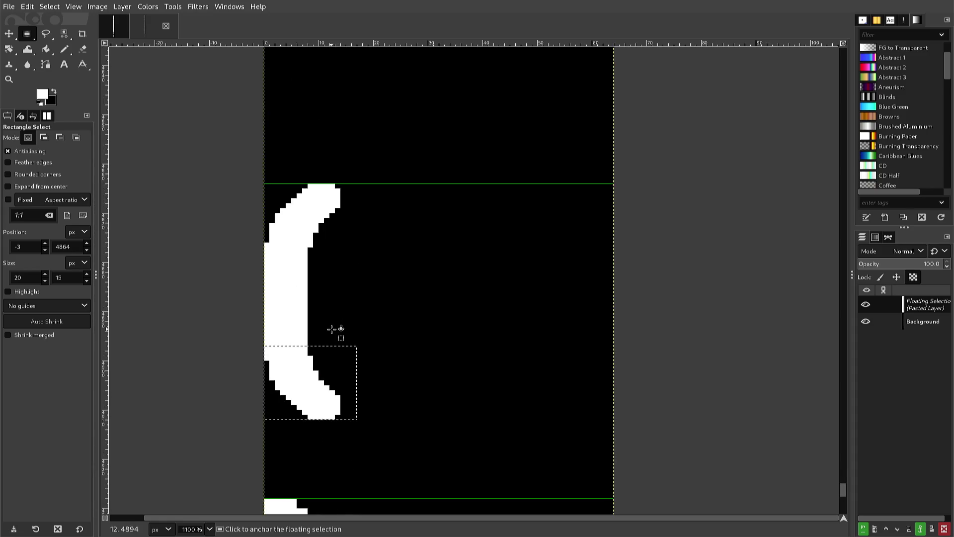
click(332, 329)
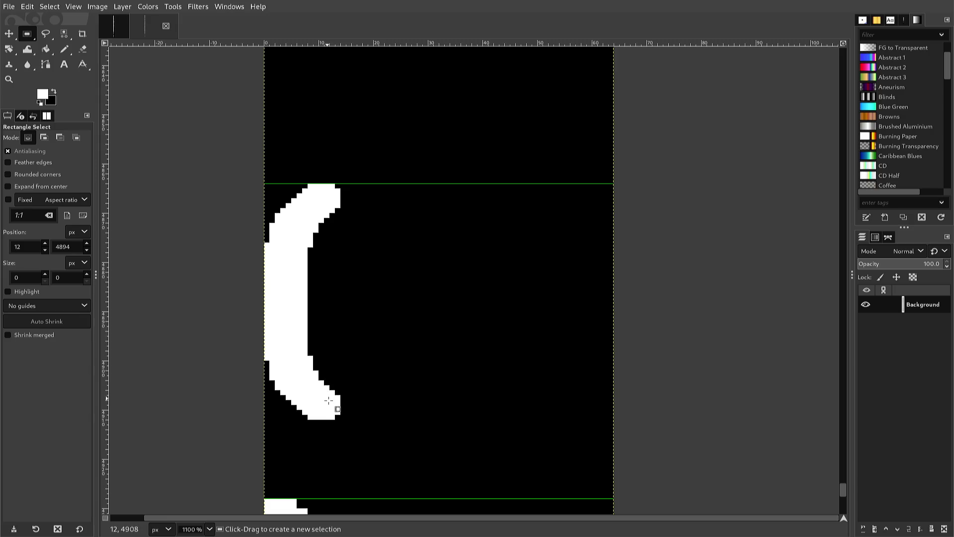
mouse_move(348, 423)
mouse_down()
mouse_move(272, 379)
mouse_move(236, 335)
mouse_move(232, 264)
mouse_move(255, 180)
mouse_up()
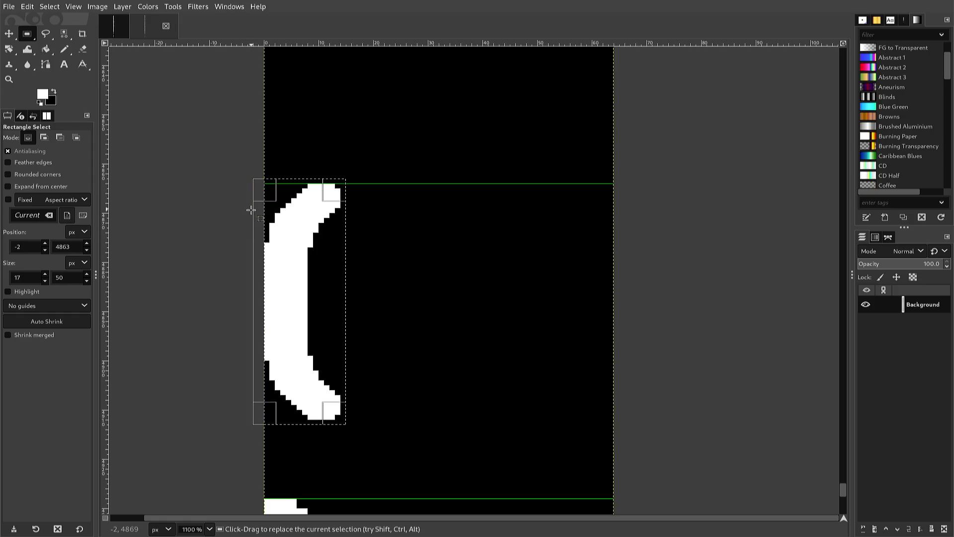
Step: Copy the left bracket and paste it down into the next glyph slot
key(ctrl+c)
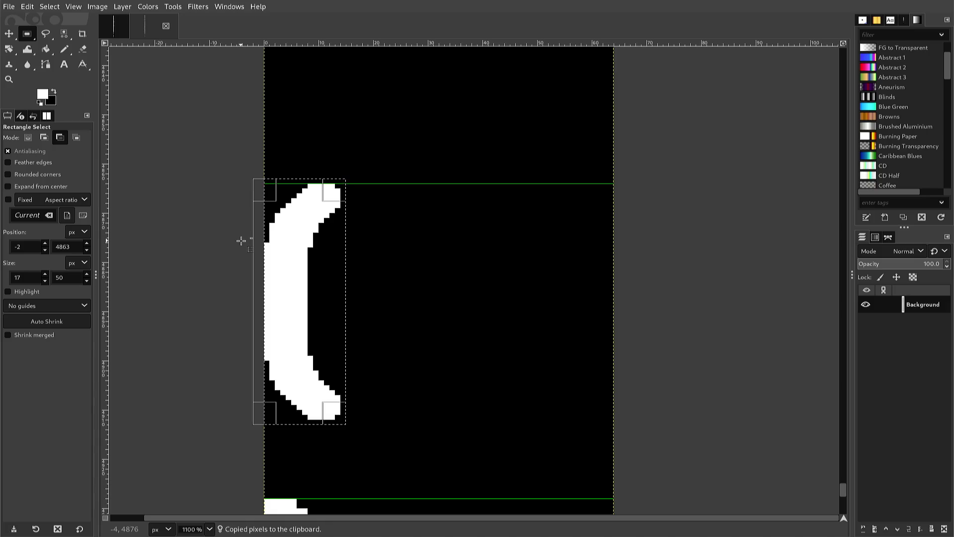
scroll(239, 246, down, 5)
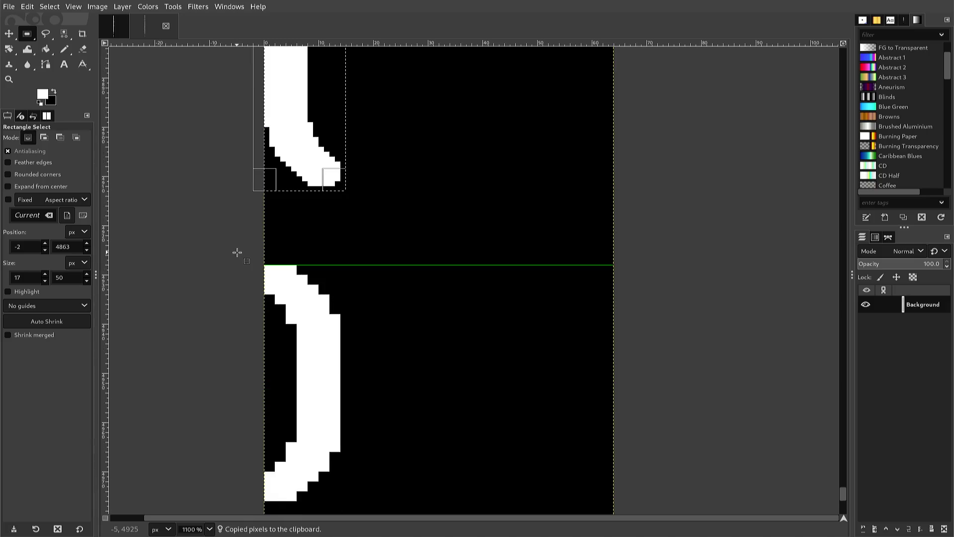
scroll(238, 253, down, 2)
key(ctrl+v)
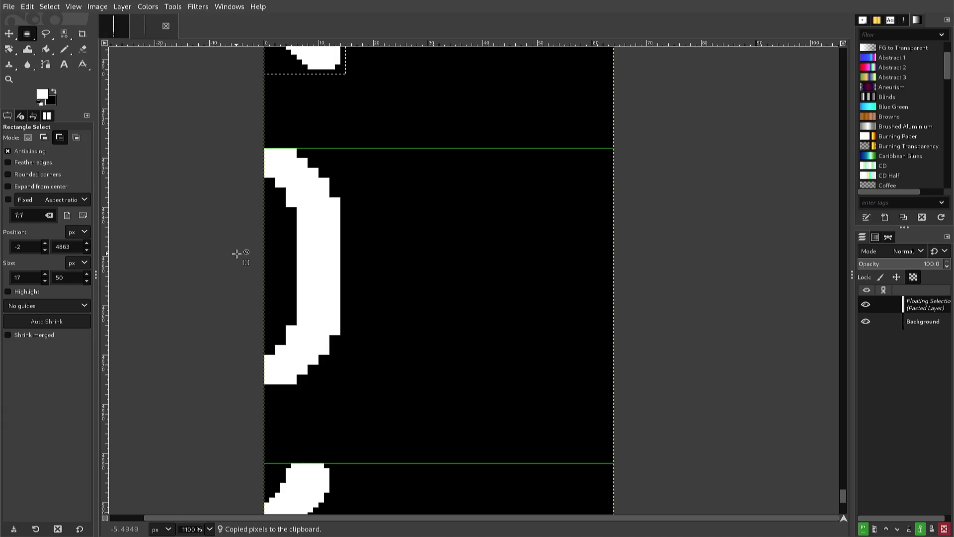
key(Down)
key(Down)
key(Down)
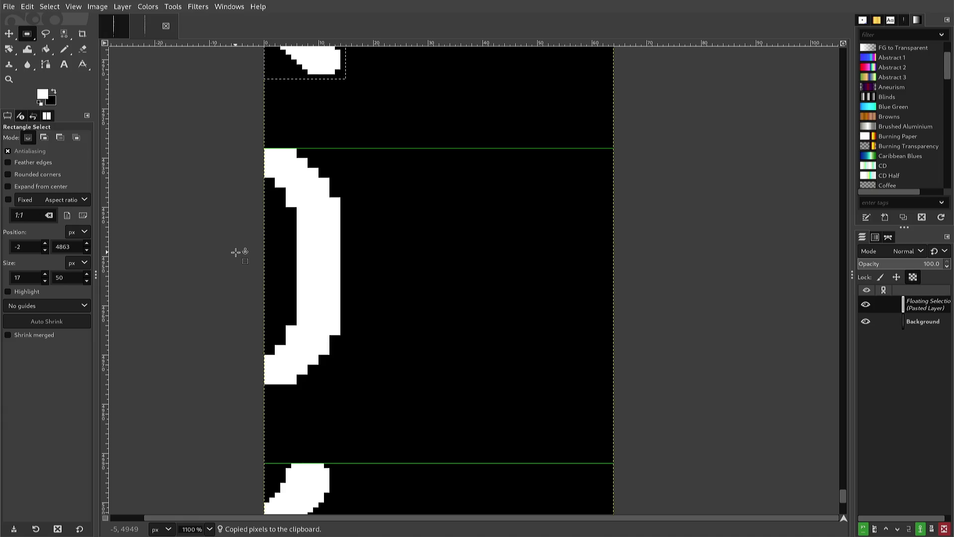
key(Down)
key(Down)
key(Down)
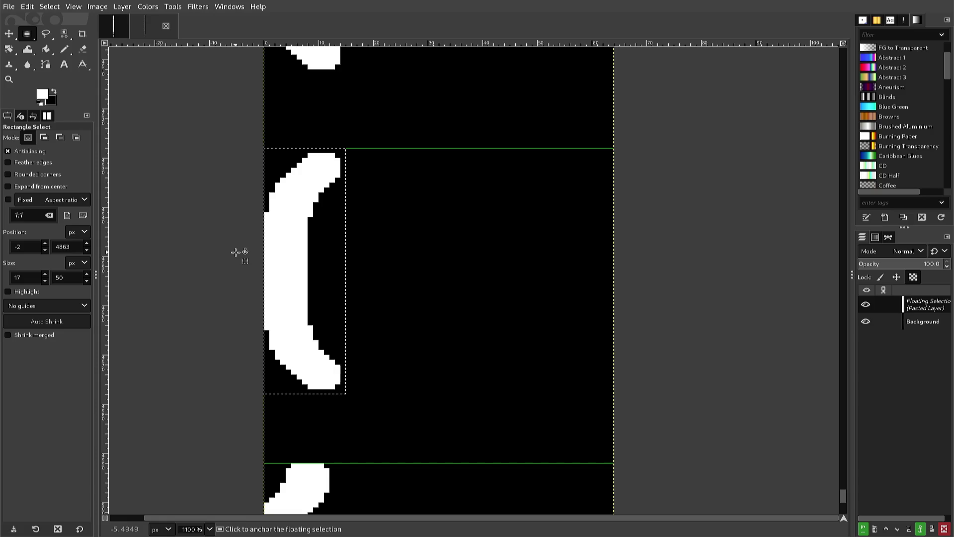
Step: Flip the copy horizontally, shift it one pixel left, and anchor it
key(alt+l)
key(t)
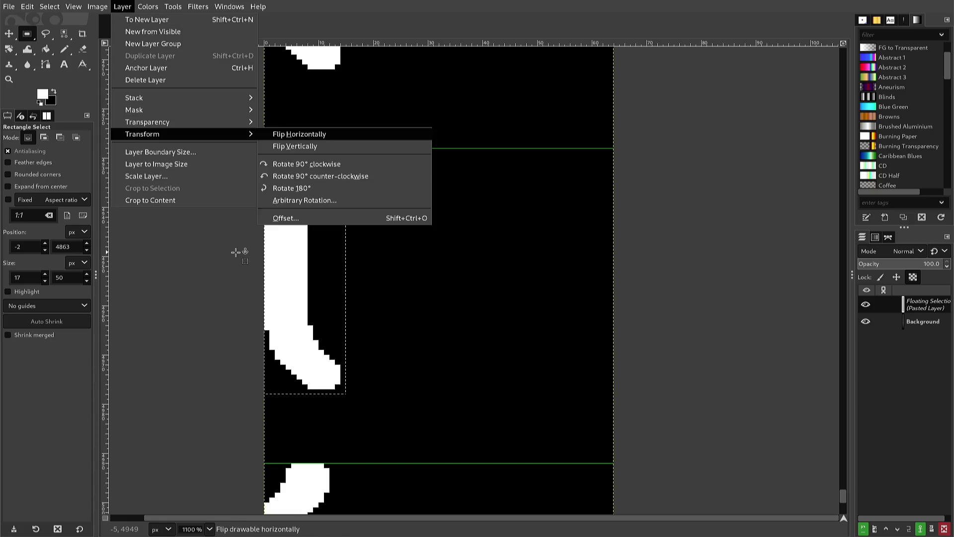
key(h)
key(Left)
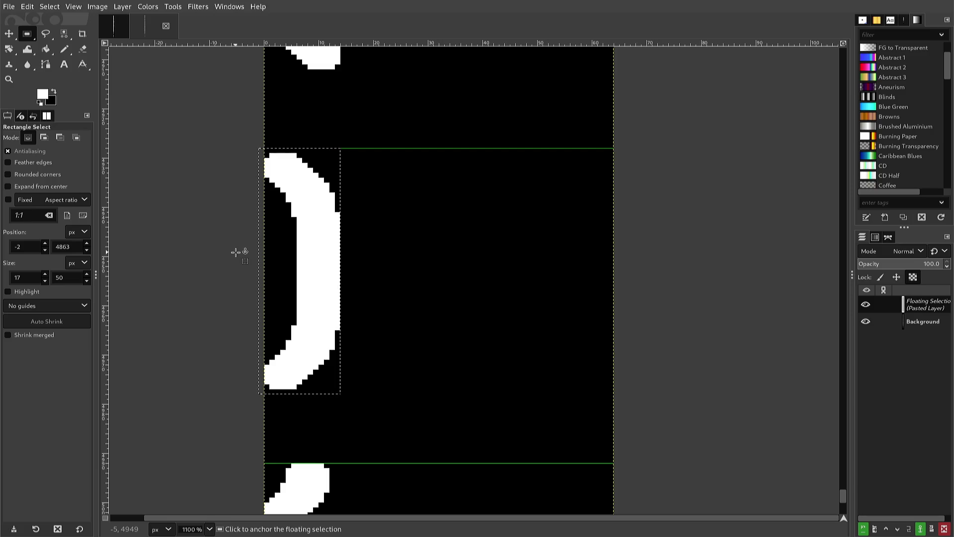
click(343, 275)
scroll(343, 278, down, 6)
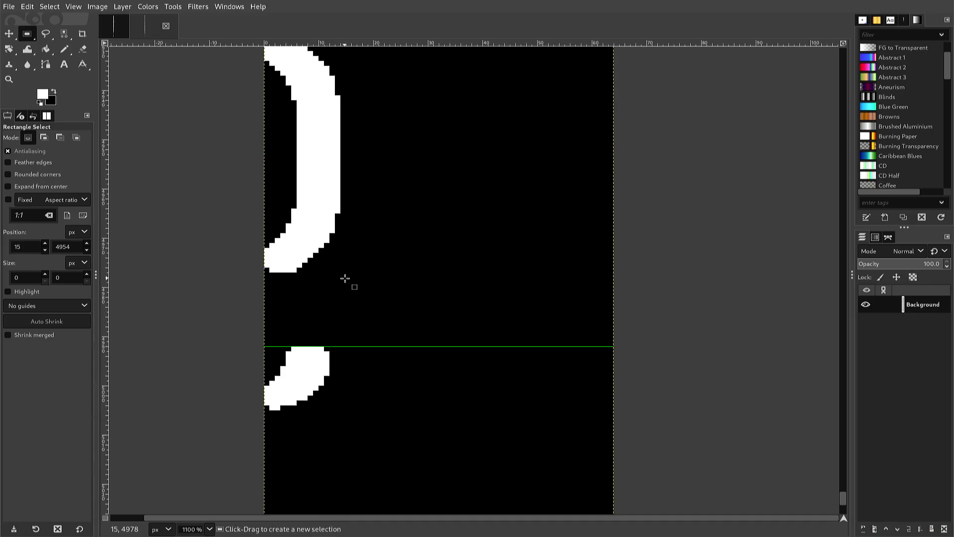
scroll(343, 280, down, 2)
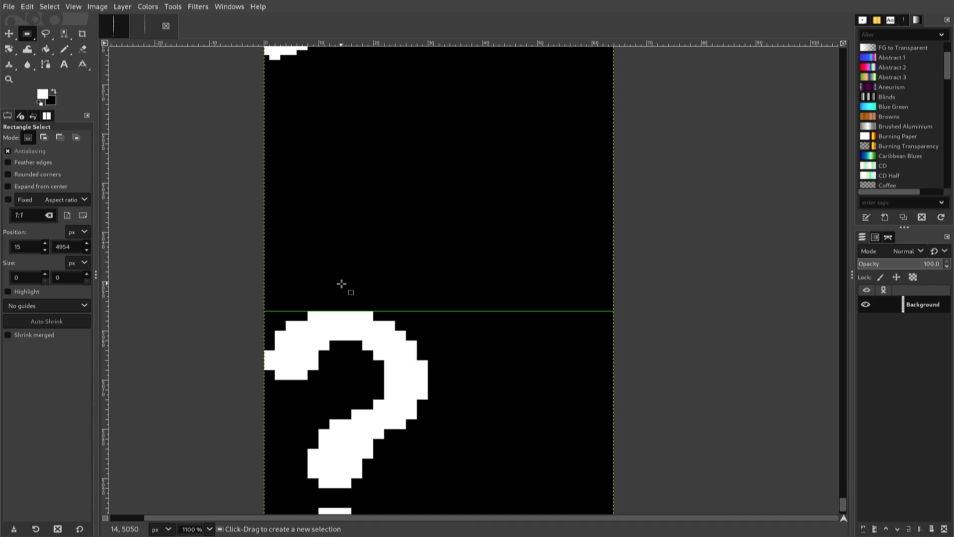
scroll(341, 293, up, 2)
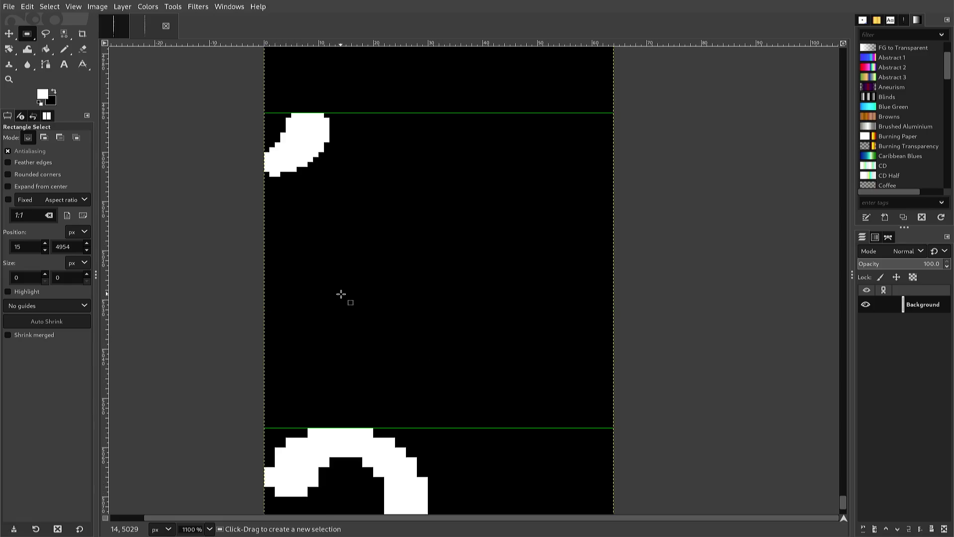
scroll(330, 295, up, 2)
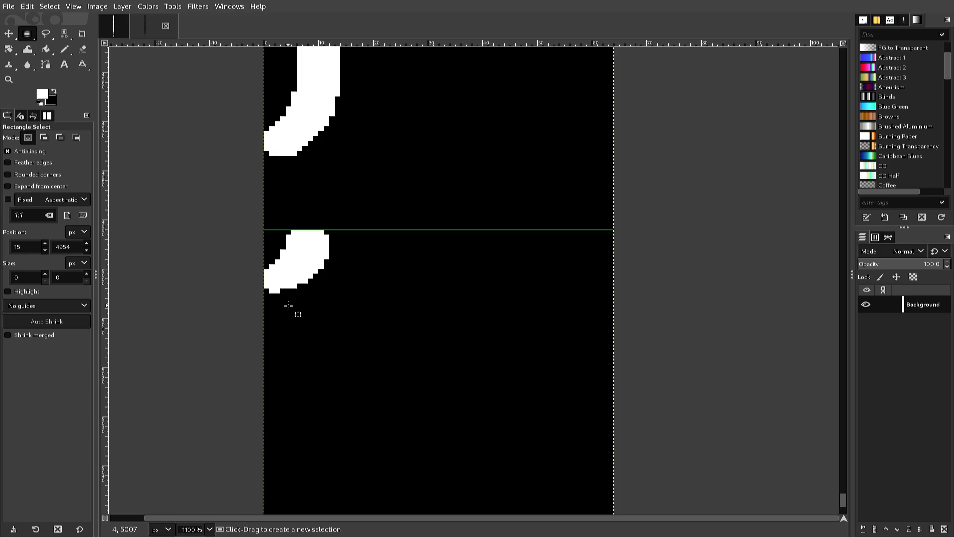
scroll(287, 307, down, 4)
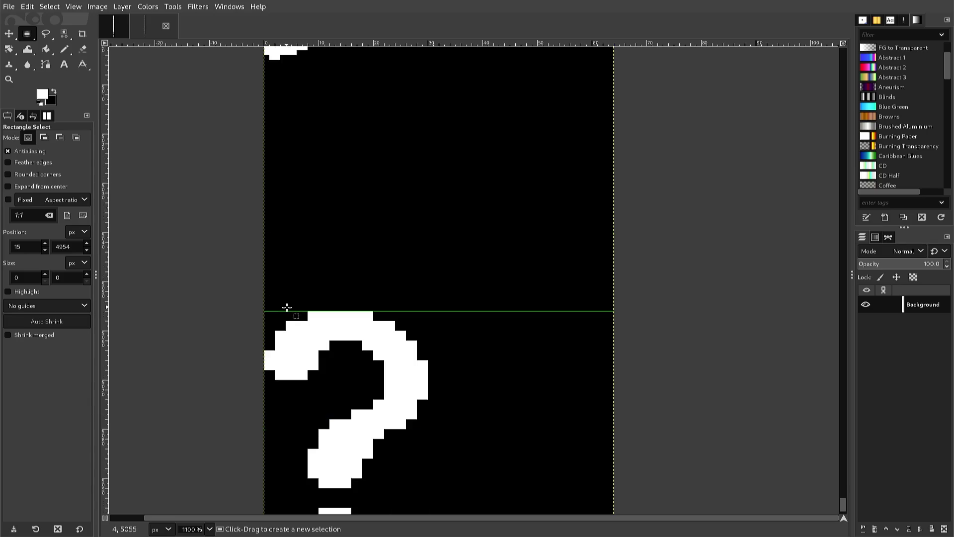
scroll(286, 309, down, 2)
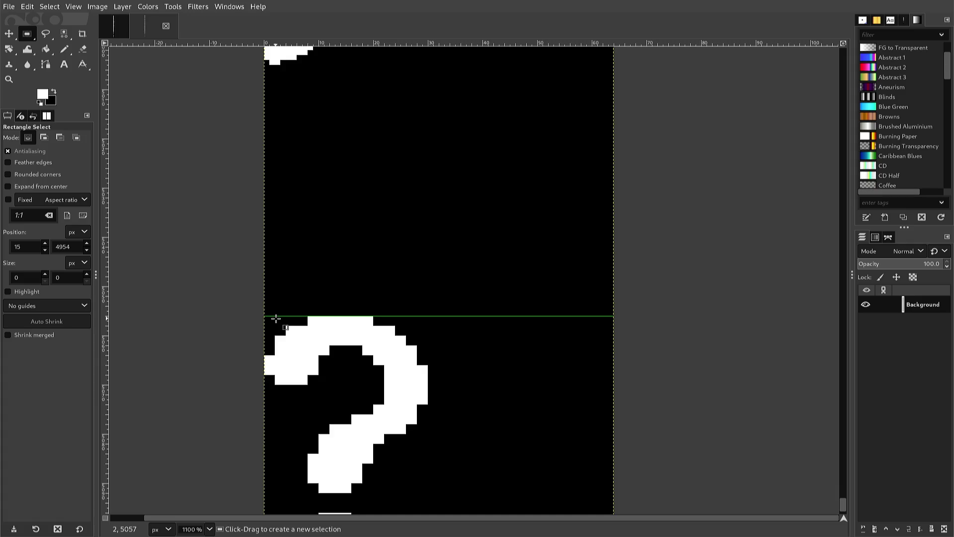
scroll(276, 319, down, 3)
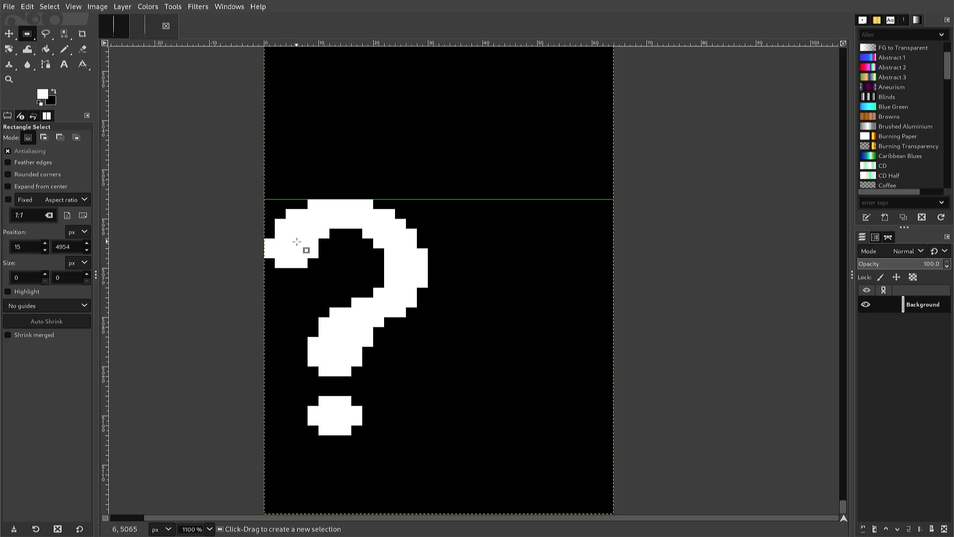
key(n)
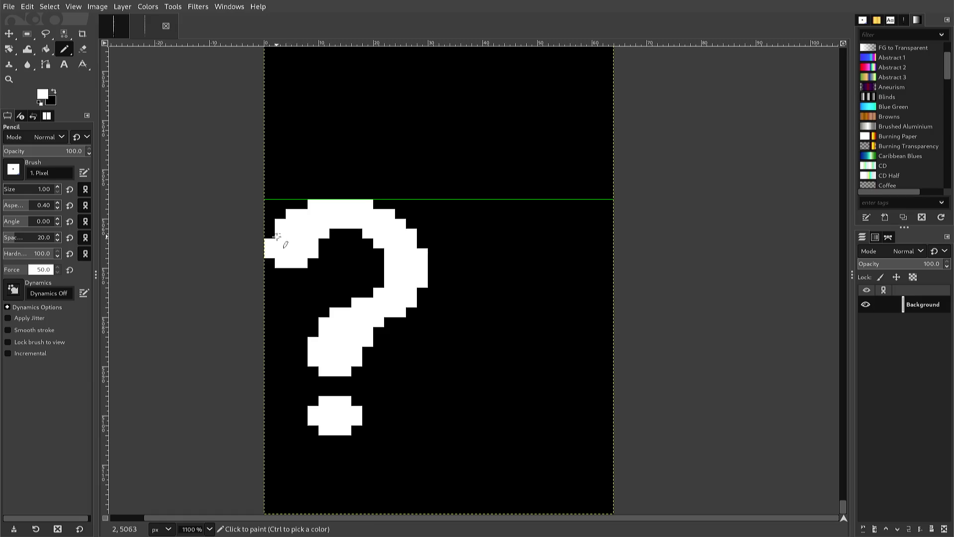
Step: Paint white pixels along the question mark hook's top-left edge, undoing one misplaced pixel
click(274, 234)
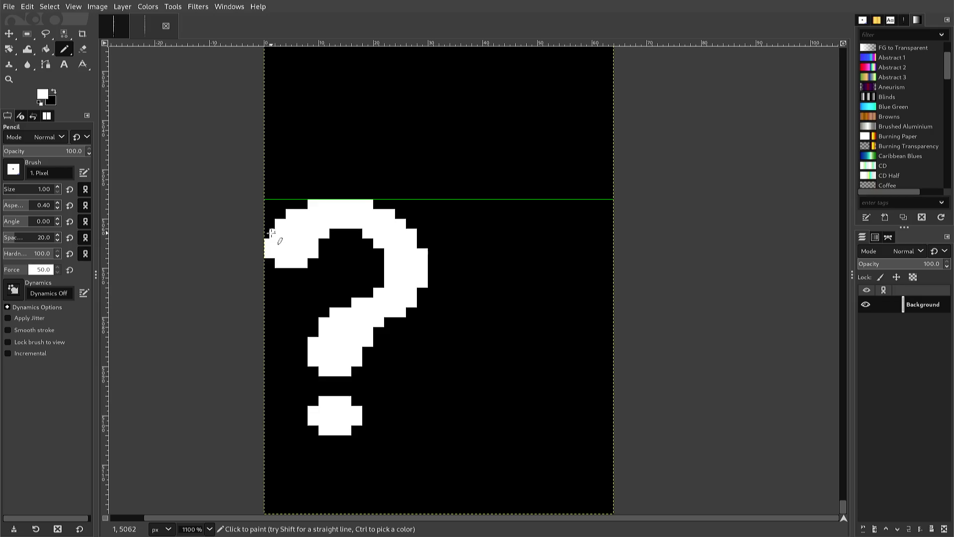
drag(273, 230, 295, 211)
click(295, 208)
key(ctrl)
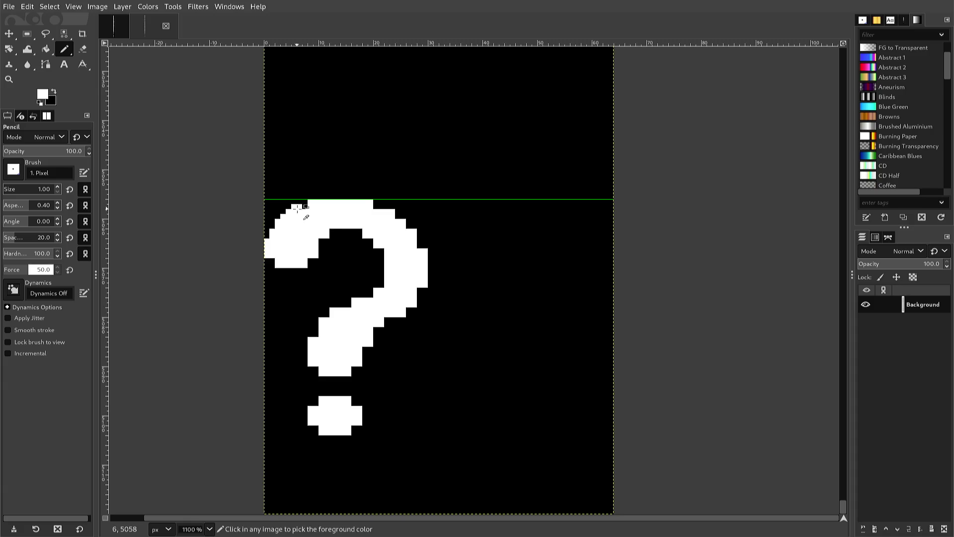
key(ctrl+z)
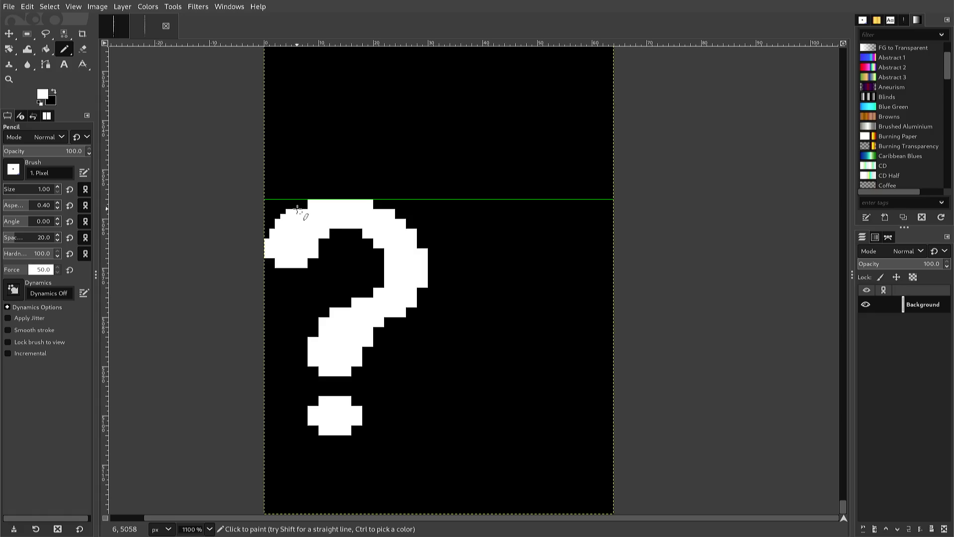
click(299, 211)
Step: Extend the hook's lower tip by one white pixel
ctrl+click(306, 199)
ctrl+click(272, 257)
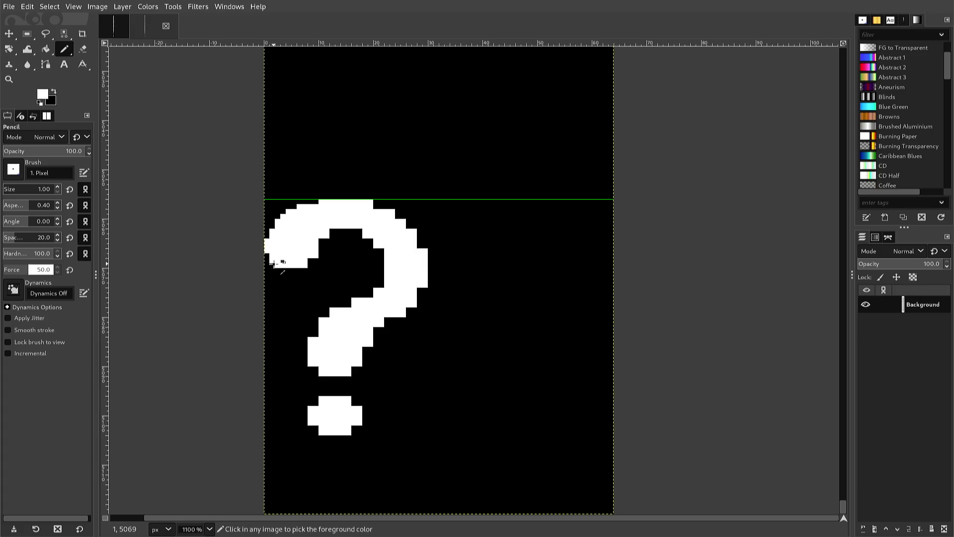
ctrl+click(272, 267)
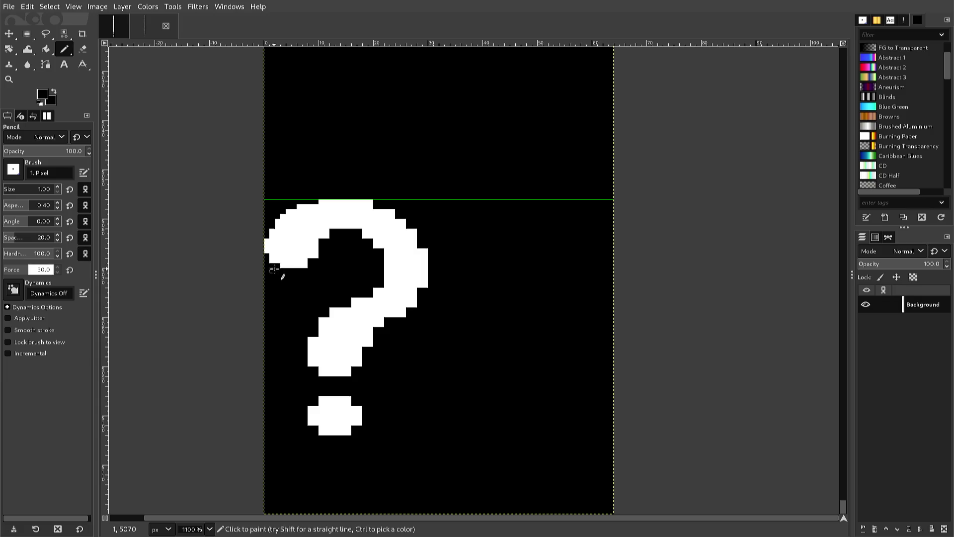
ctrl+click(301, 266)
key(ctrl)
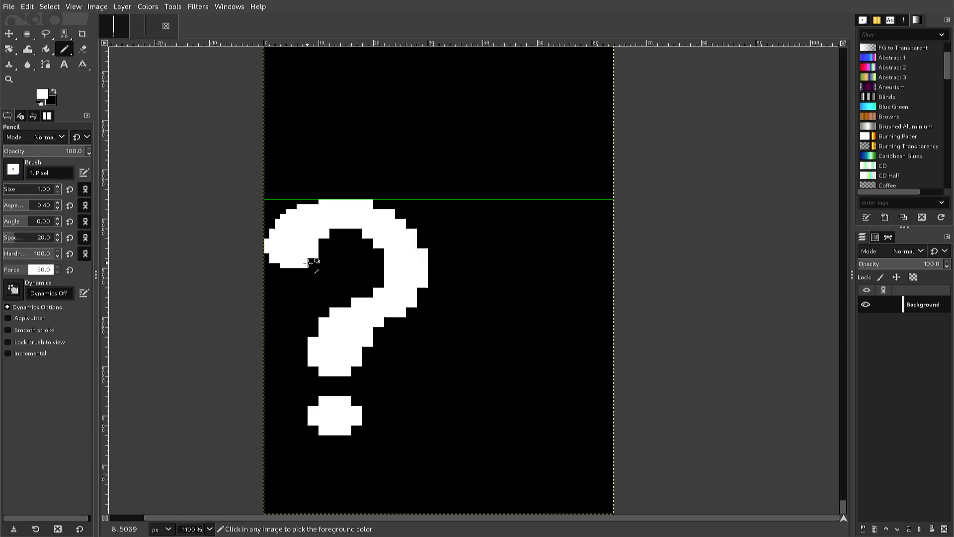
click(309, 264)
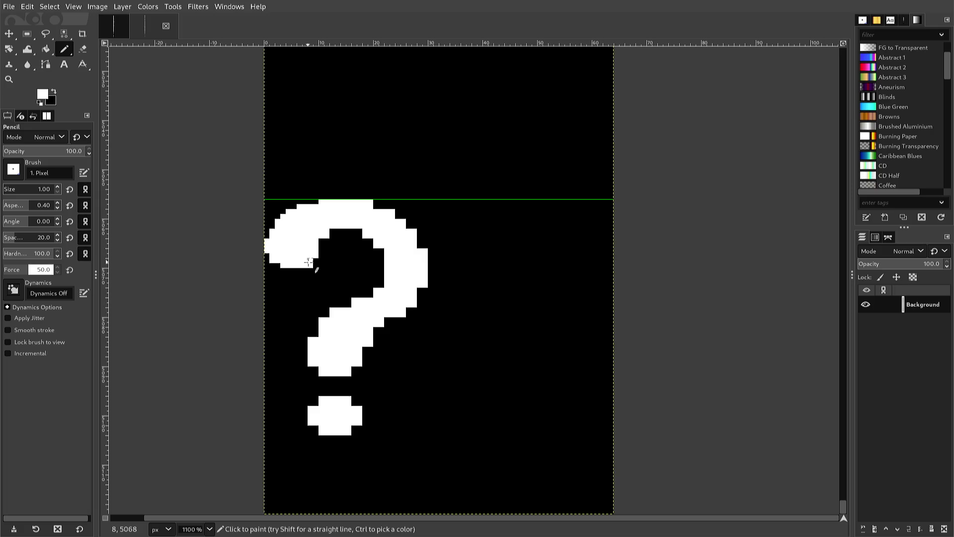
key(ctrl)
key(ctrl)
Step: Fill the notch on the question mark's inner curve with a white pixel
ctrl+click(303, 278)
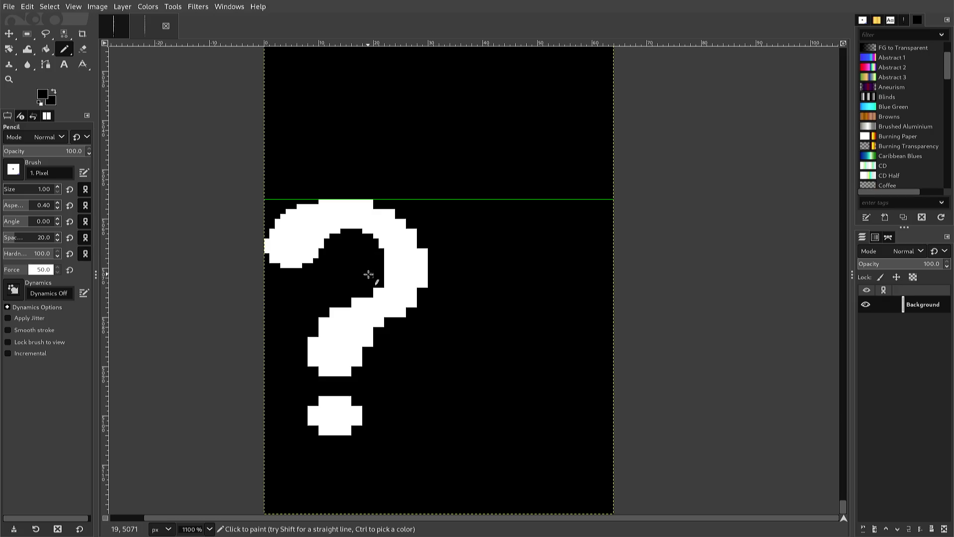
ctrl+click(378, 292)
click(375, 290)
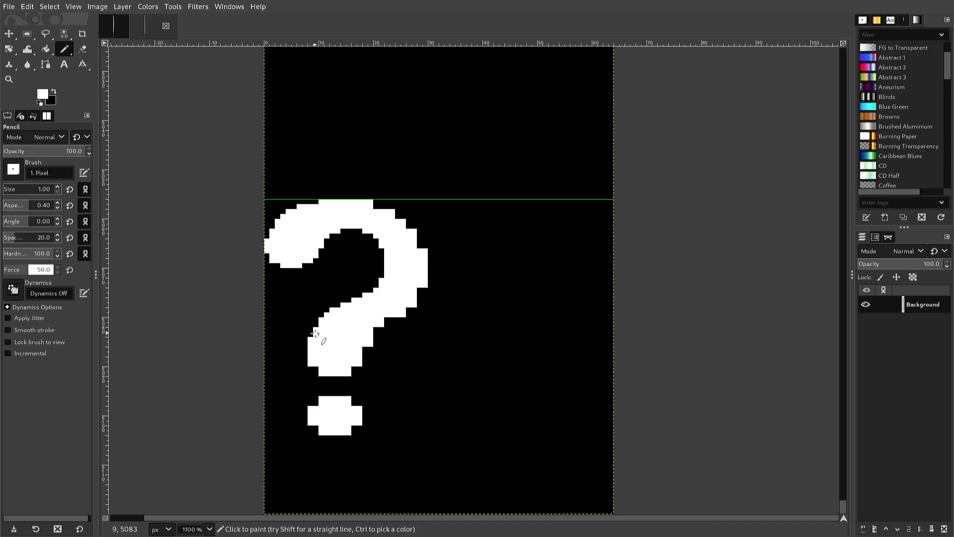
ctrl+click(305, 334)
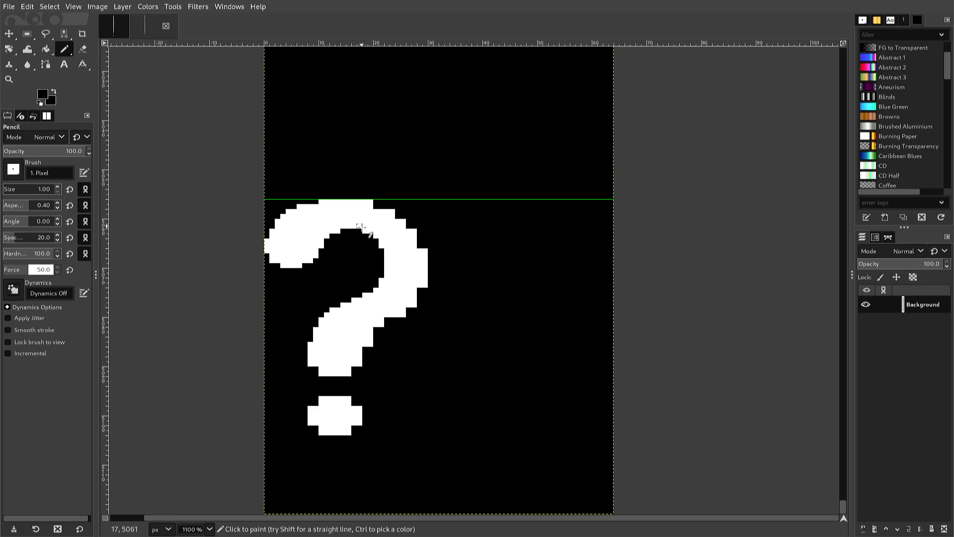
ctrl+click(347, 321)
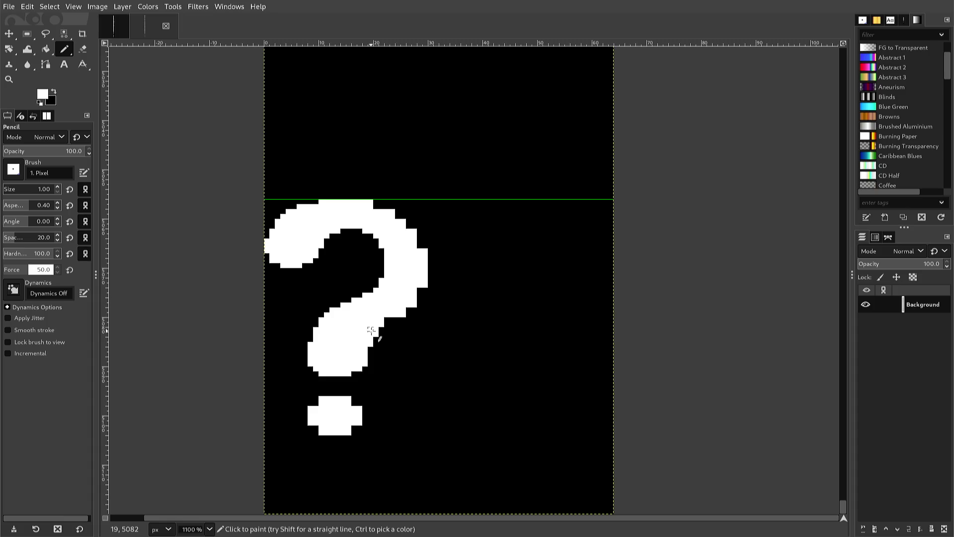
key(ctrl)
Step: Fill a white pixel on the question mark's edge and undo the stray pixel right of the curve
click(374, 329)
key(ctrl)
ctrl+click(424, 293)
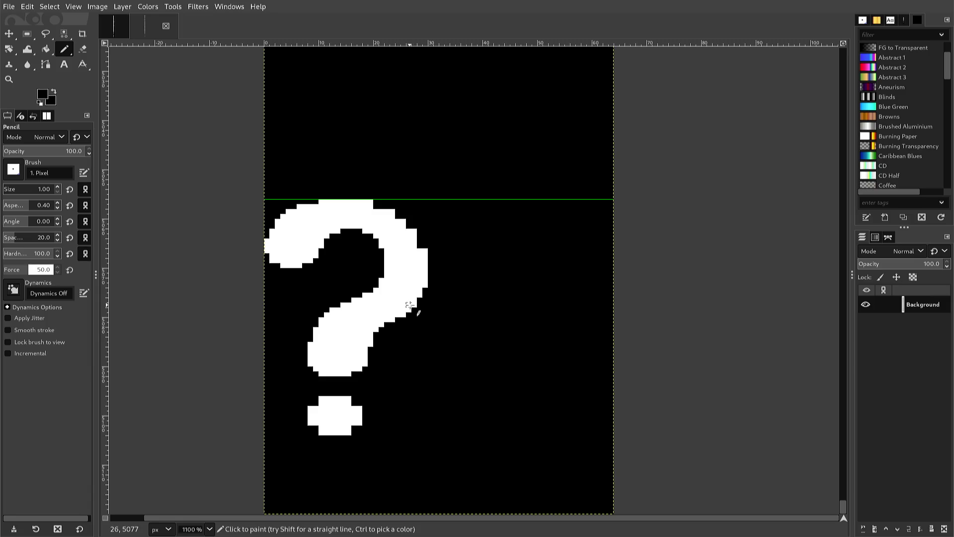
ctrl+click(411, 306)
key(ctrl)
key(ctrl)
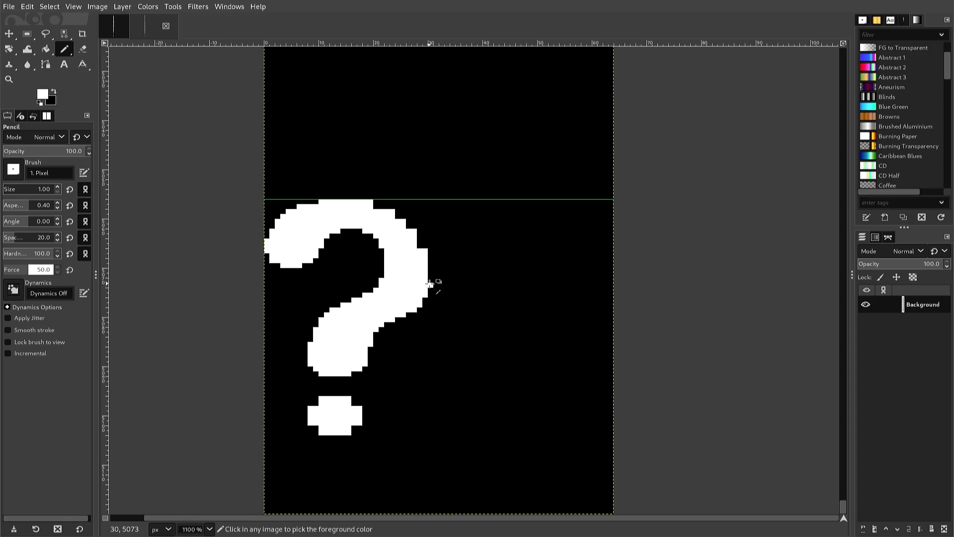
key(ctrl+z)
key(ctrl+z)
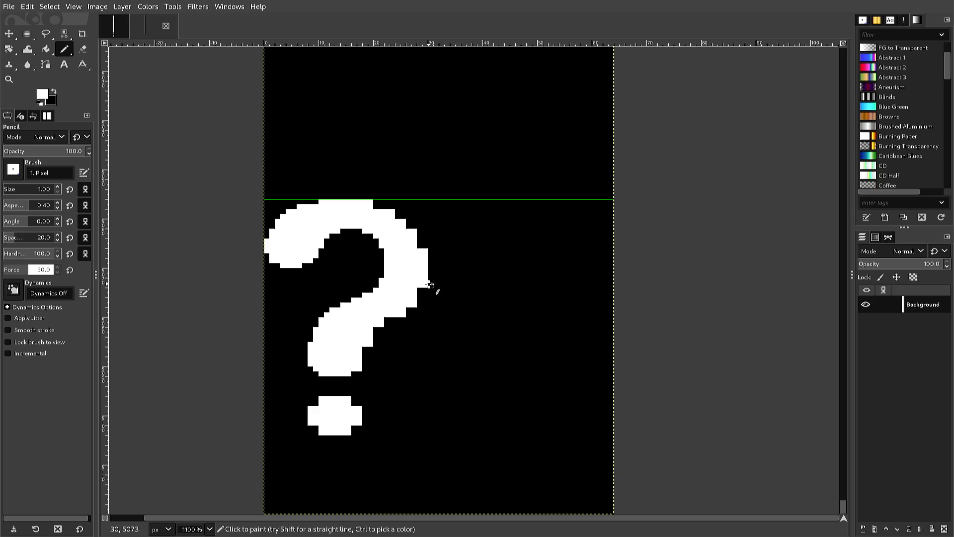
key(ctrl)
key(ctrl+y)
key(ctrl+y)
key(ctrl+y)
key(ctrl+z)
Step: Paint white pixels up the curve's right edge, filling the notches at its top-right
click(426, 290)
key(ctrl)
drag(430, 281, 429, 271)
click(430, 251)
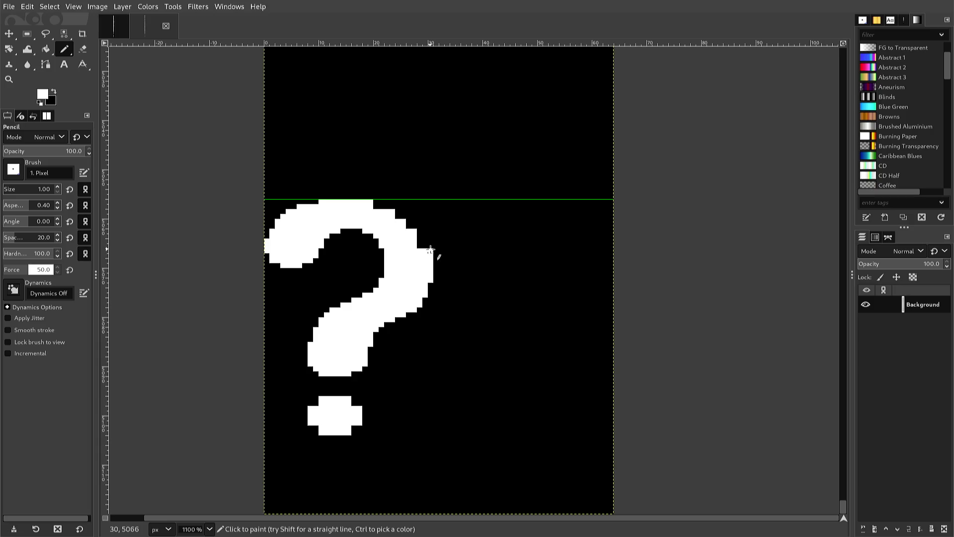
click(430, 246)
click(431, 246)
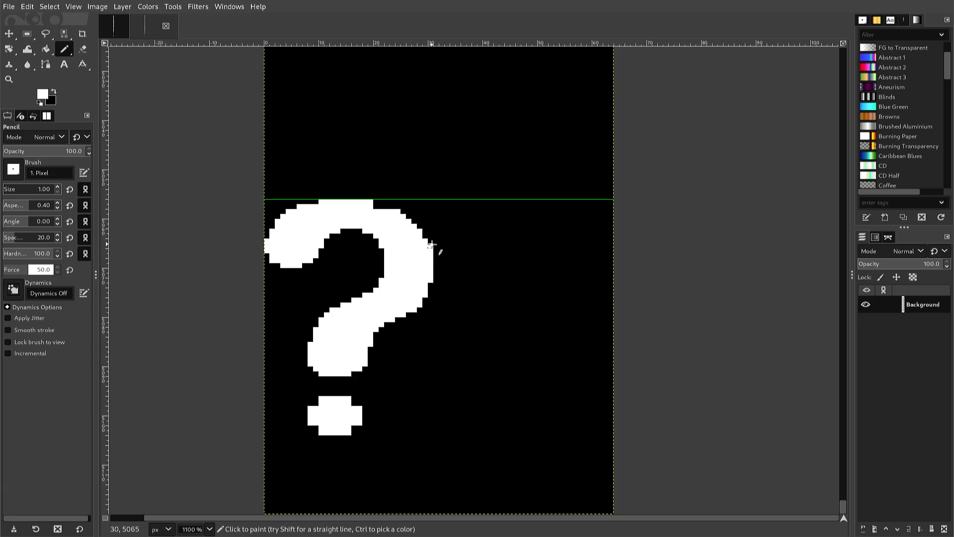
ctrl+click(442, 245)
ctrl+click(397, 221)
Step: Black out the stray pixels beside the dot and its top-left, top-right and lower-right corners
drag(365, 404, 359, 404)
ctrl+click(366, 405)
drag(367, 403, 360, 406)
ctrl+click(356, 423)
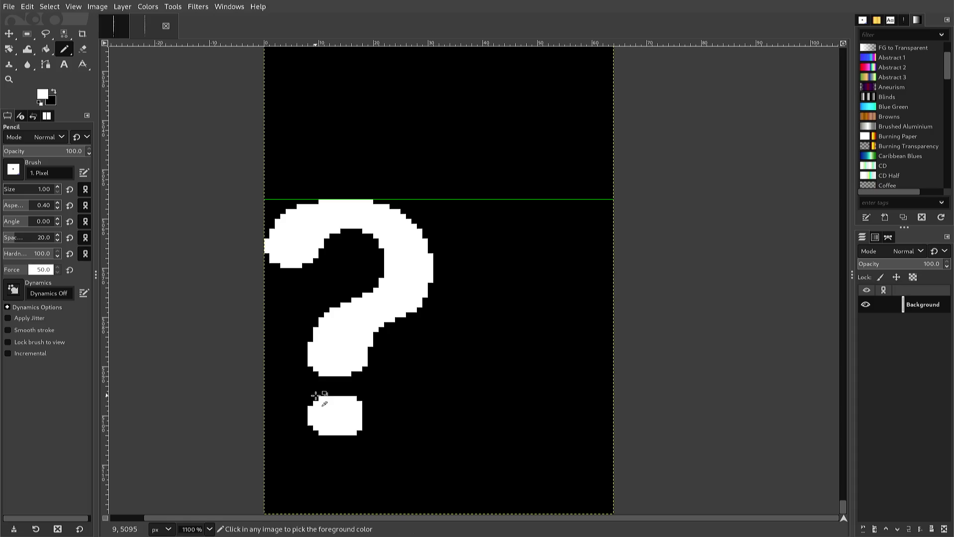
ctrl+click(319, 401)
click(321, 400)
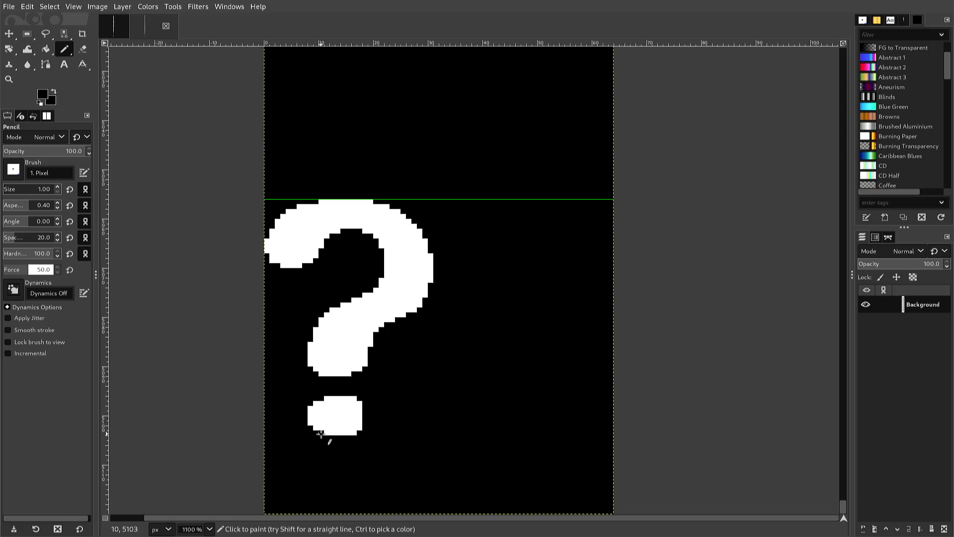
click(355, 433)
click(358, 429)
click(353, 403)
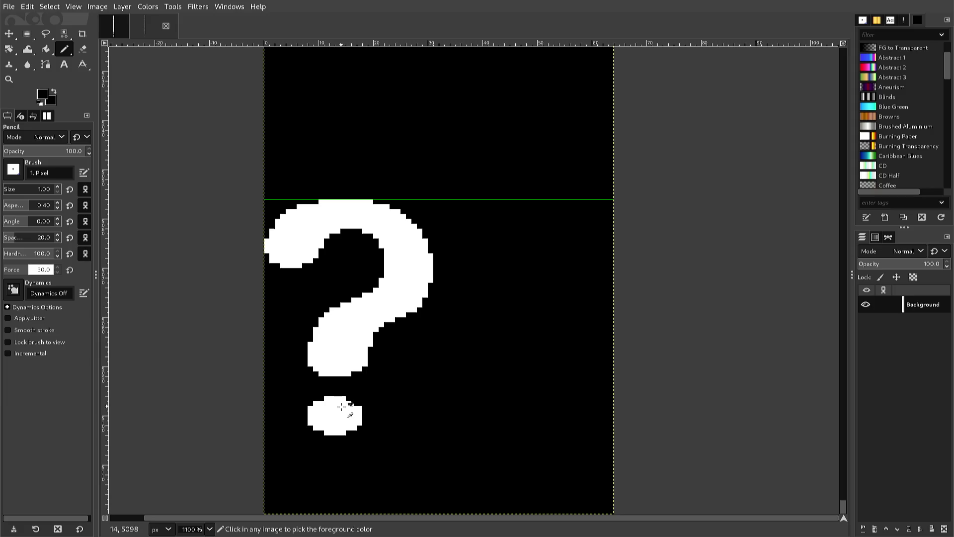
Step: Set the paint colour back to white and re-export the sheet to font2.png
ctrl+click(340, 406)
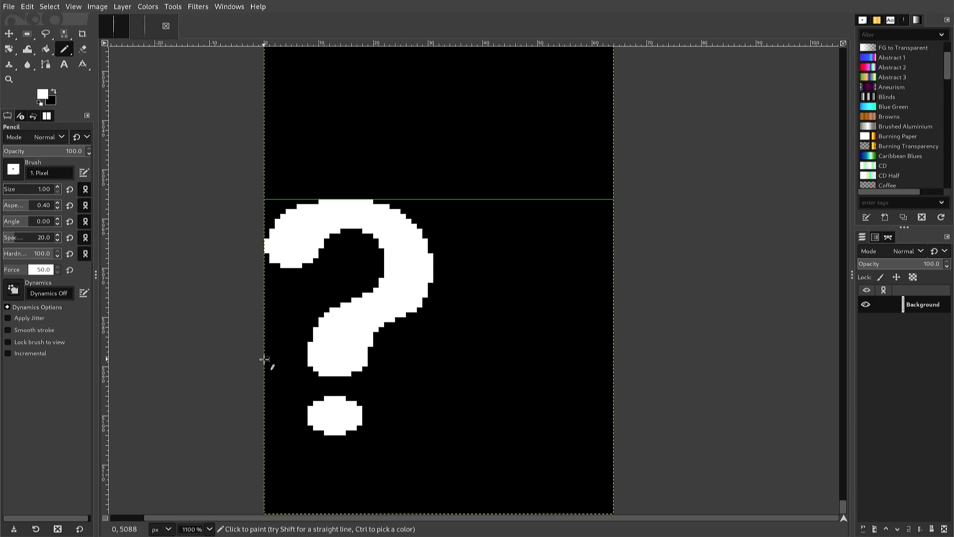
key(ctrl)
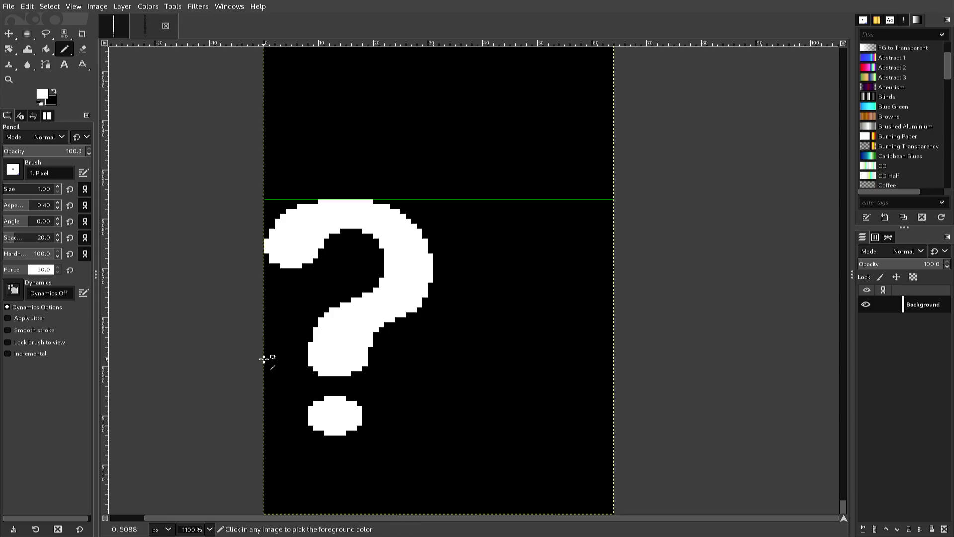
key(ctrl+e)
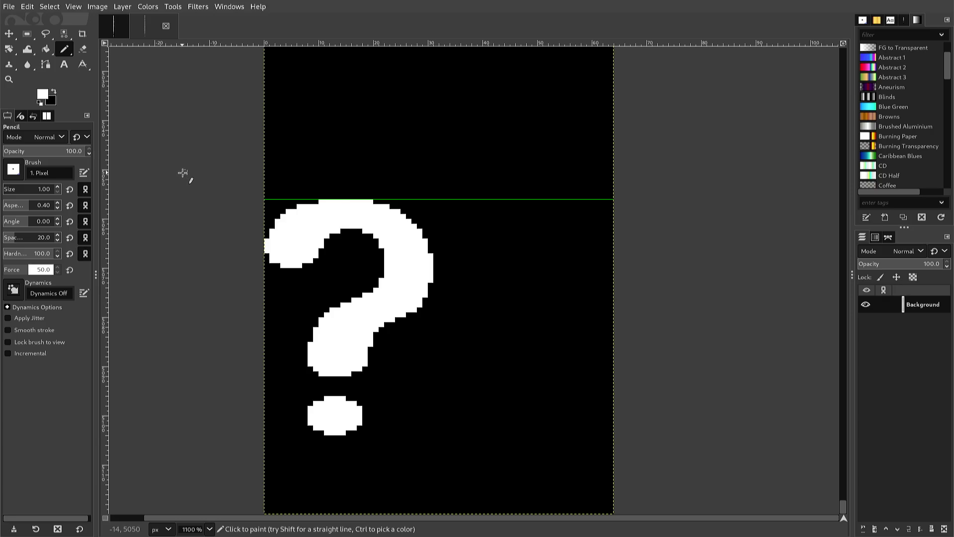
Step: Zoom the font strip from 50% to 100% to inspect the lowercase and accented letters
scroll(183, 174, down, 15)
scroll(182, 173, up, 6)
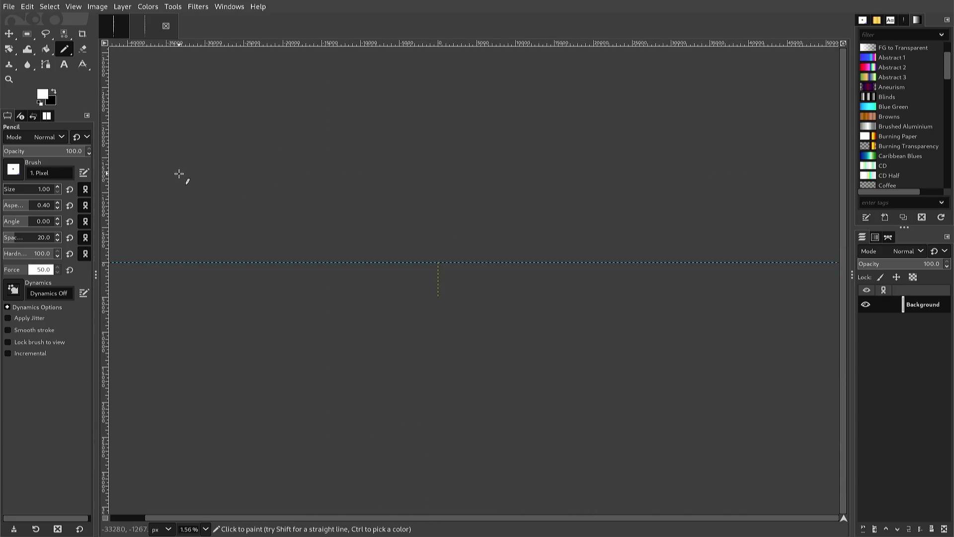
scroll(175, 169, down, 2)
scroll(175, 169, down, 1)
scroll(175, 169, up, 2)
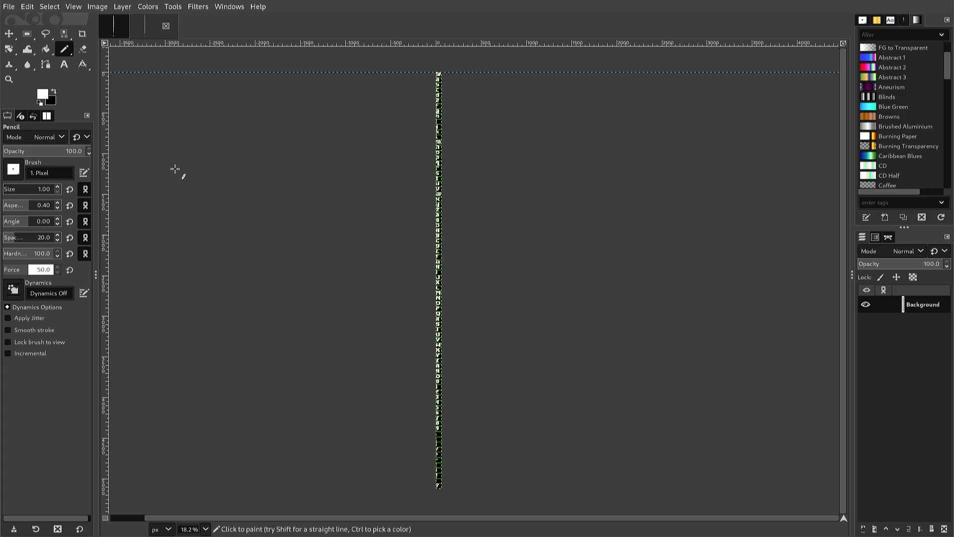
scroll(175, 169, up, 1)
scroll(175, 169, up, 1)
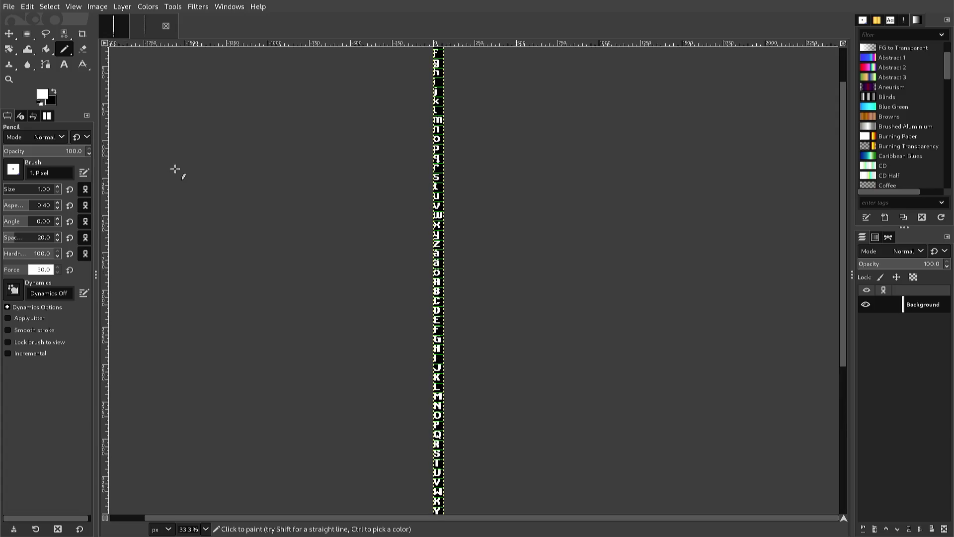
scroll(175, 169, up, 1)
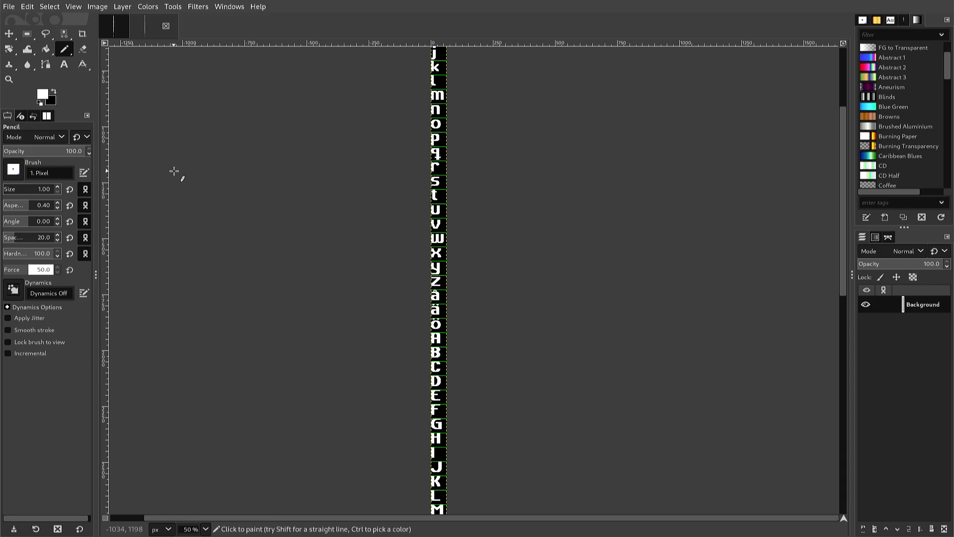
scroll(175, 170, up, 1)
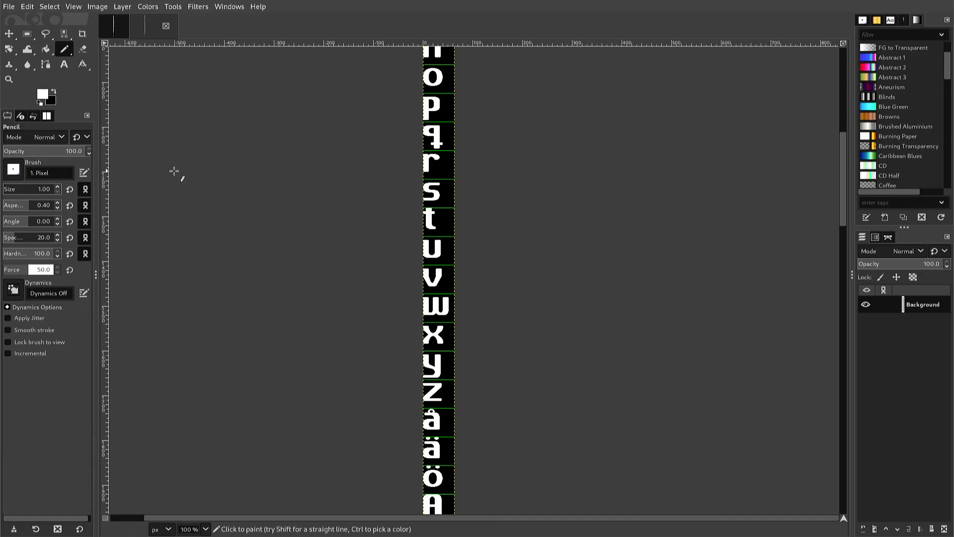
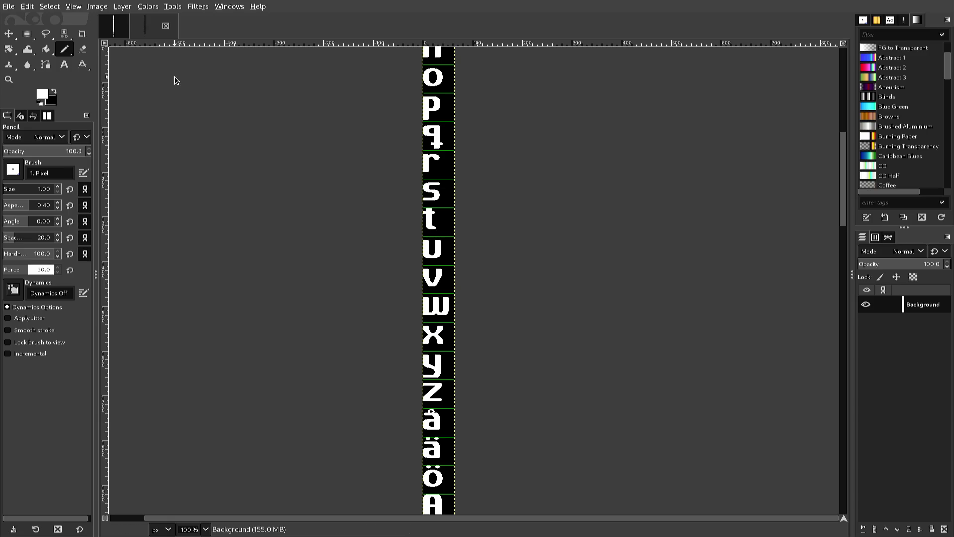
Step: In the terminal, clear the screen, go up to the demo folder and list its contents
key(alt+Tab)
key(alt+Tab)
key(alt+Tab)
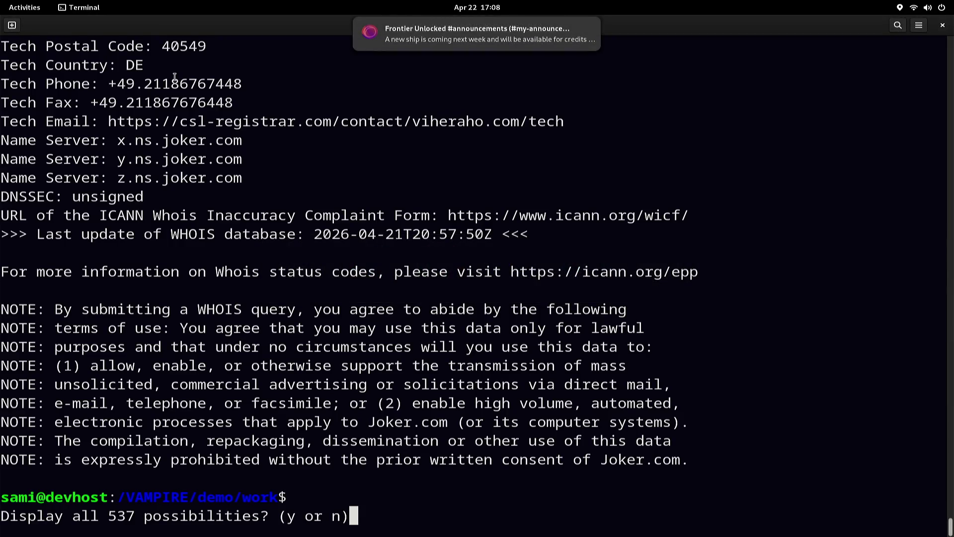
key(ctrl+c)
key(ctrl+l)
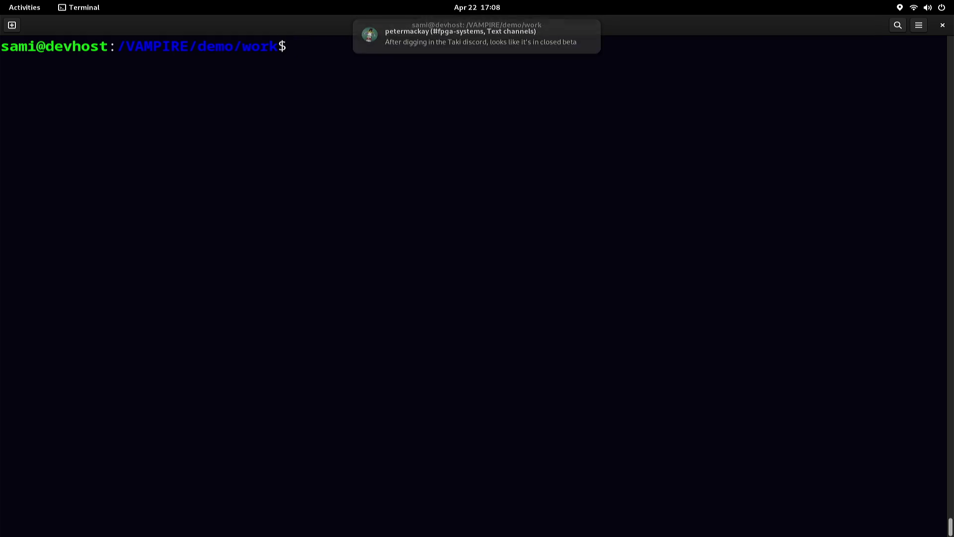
key(Return)
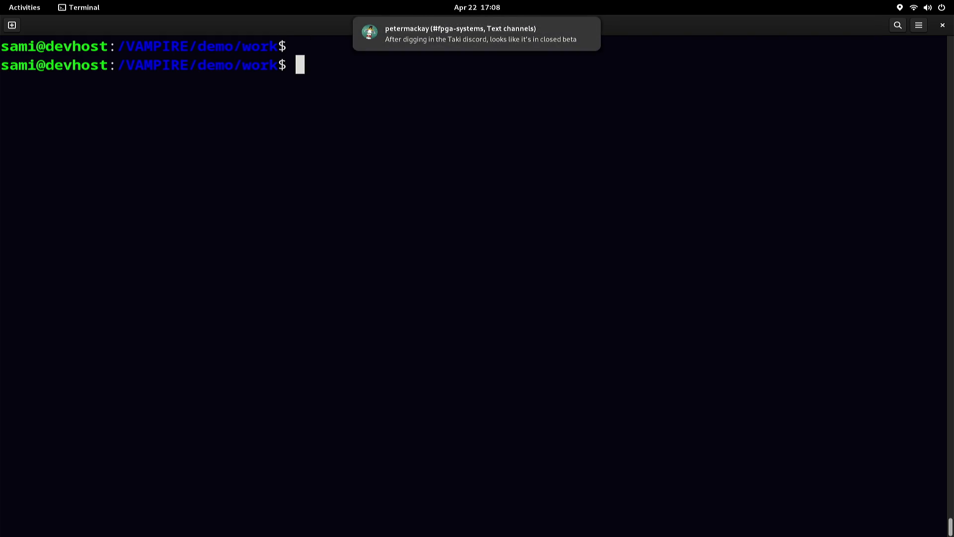
text(CD)
key(BackSpace)
key(BackSpace)
text(cd ..)
key(Return)
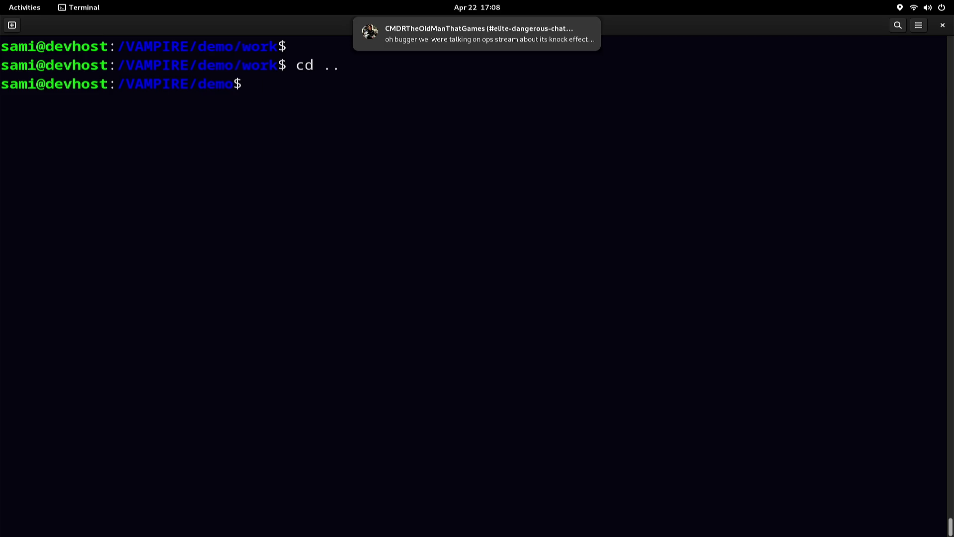
text( ls)
key(Return)
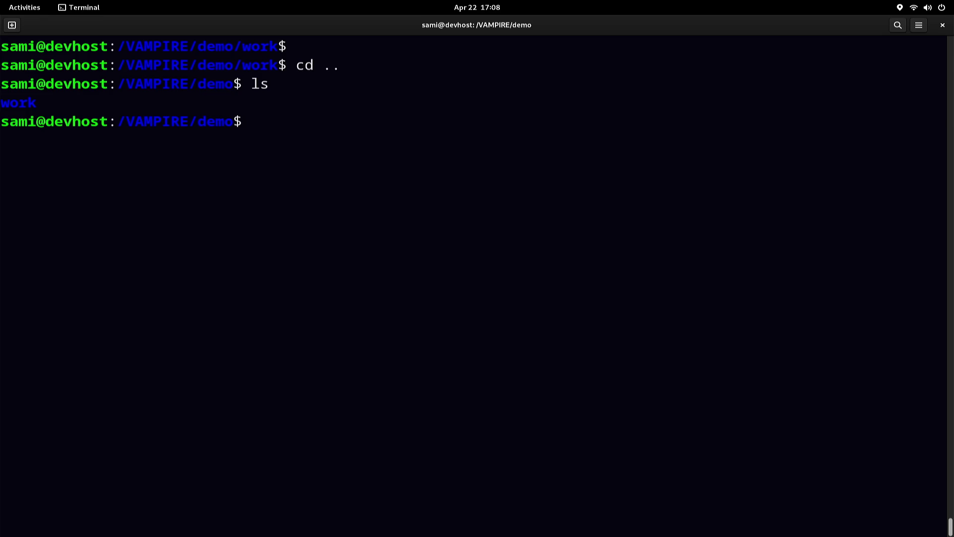
Step: Go up to VAMPIRE, enter the 68ki26 folder and list its files
text(cd ..)
key(Return)
text(cd )
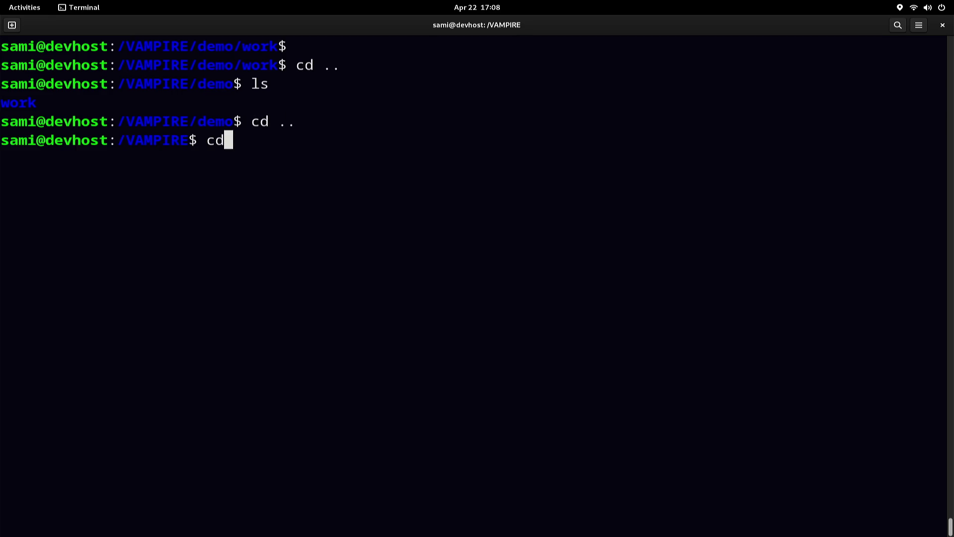
text(5)
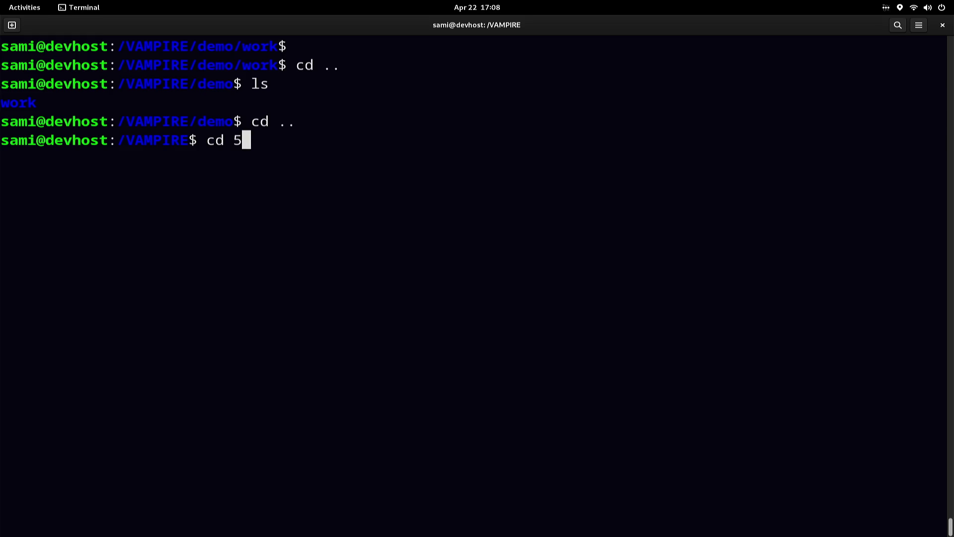
text(7)
key(BackSpace)
key(BackSpace)
text(68k)
key(Tab)
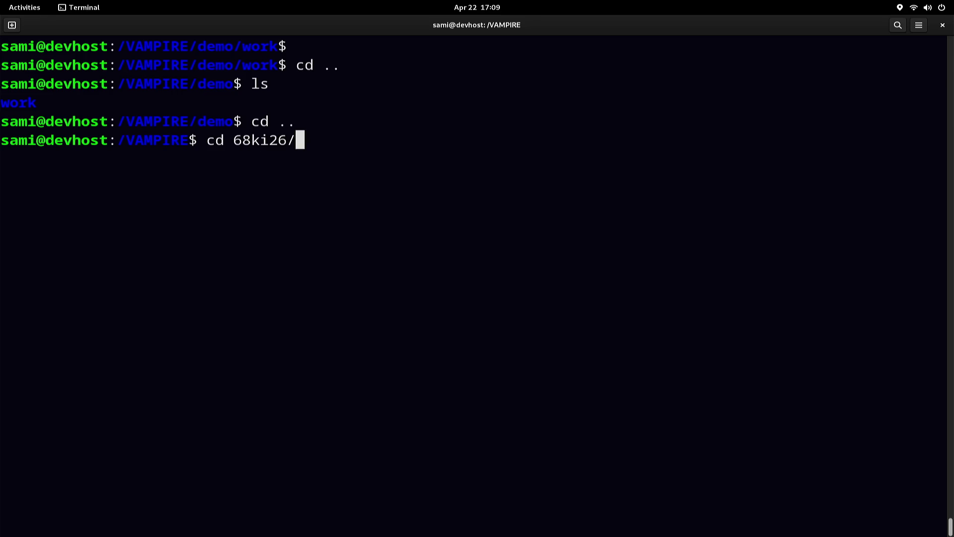
key(Return)
text(ls)
key(Return)
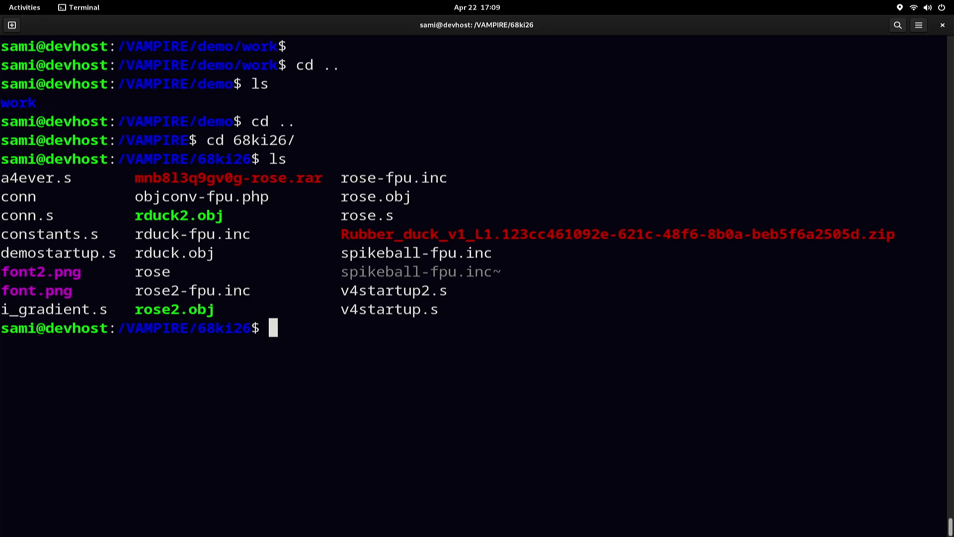
Step: Run ../png2chunky.php font2.png to convert the font into font2.chunky, then recall the command
text(..)
text(/png2)
text(c)
key(Tab)
key(Tab)
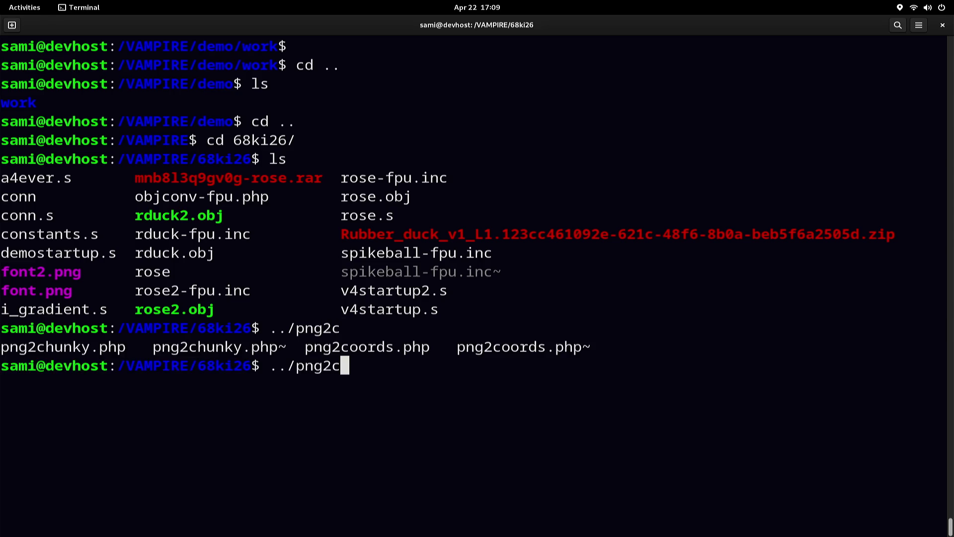
text(h)
key(Tab)
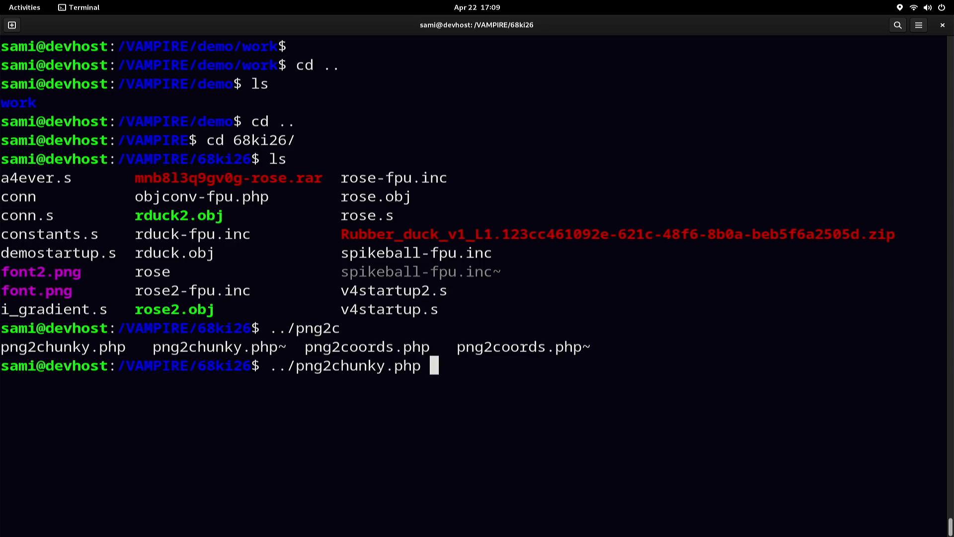
text(fo)
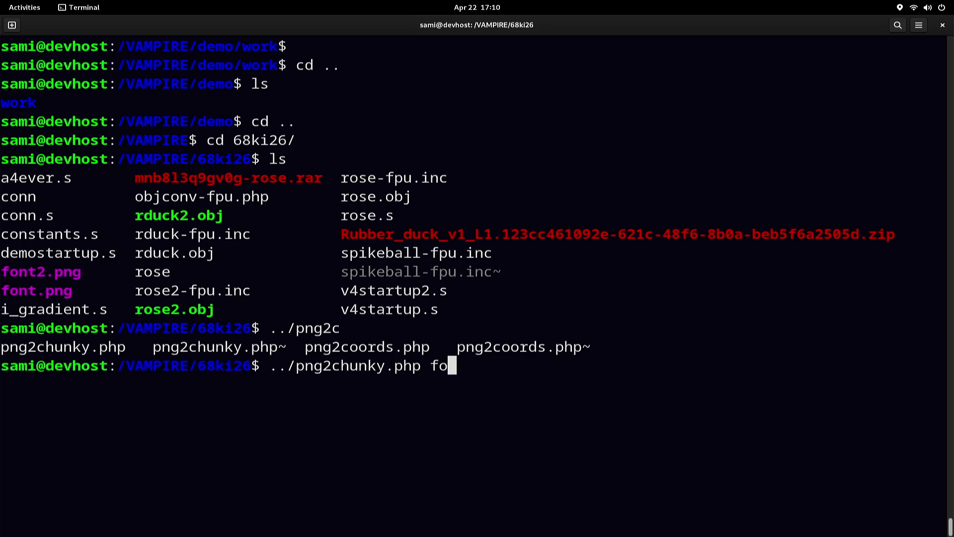
key(Tab)
text(2)
text(-)
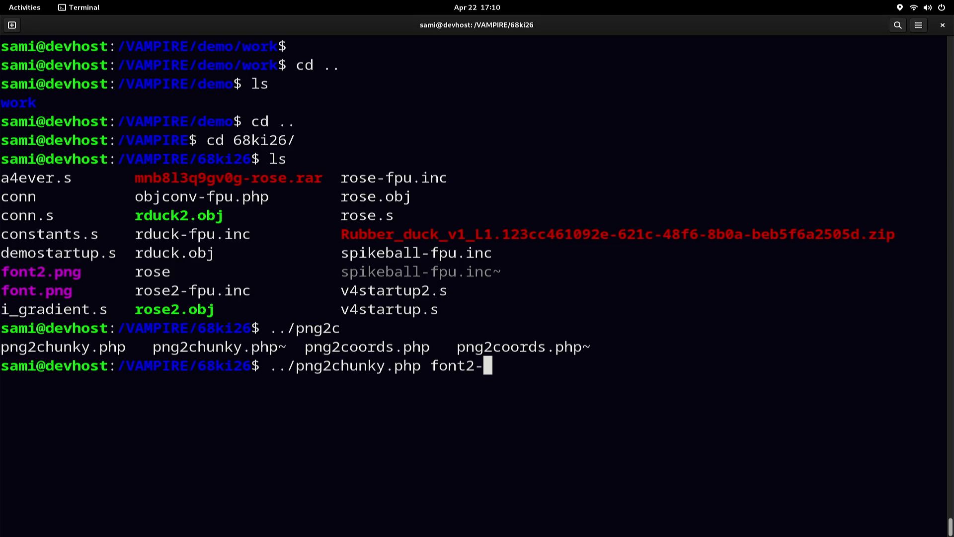
key(BackSpace)
key(Tab)
key(Return)
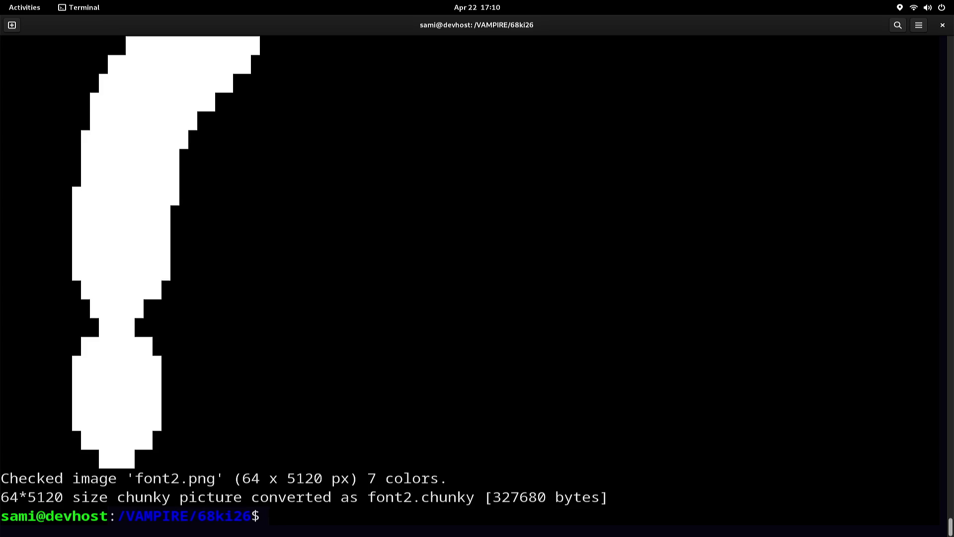
key(Up)
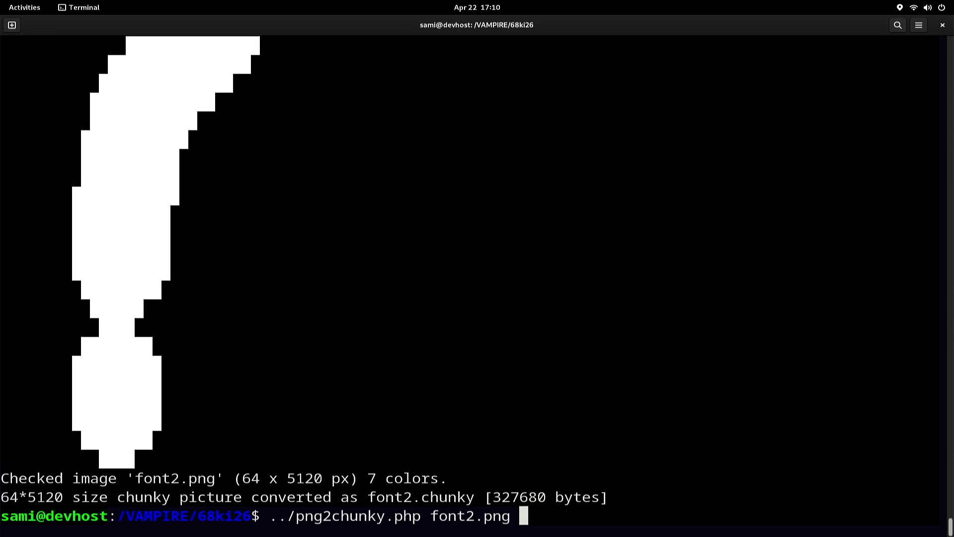
key(alt+Tab)
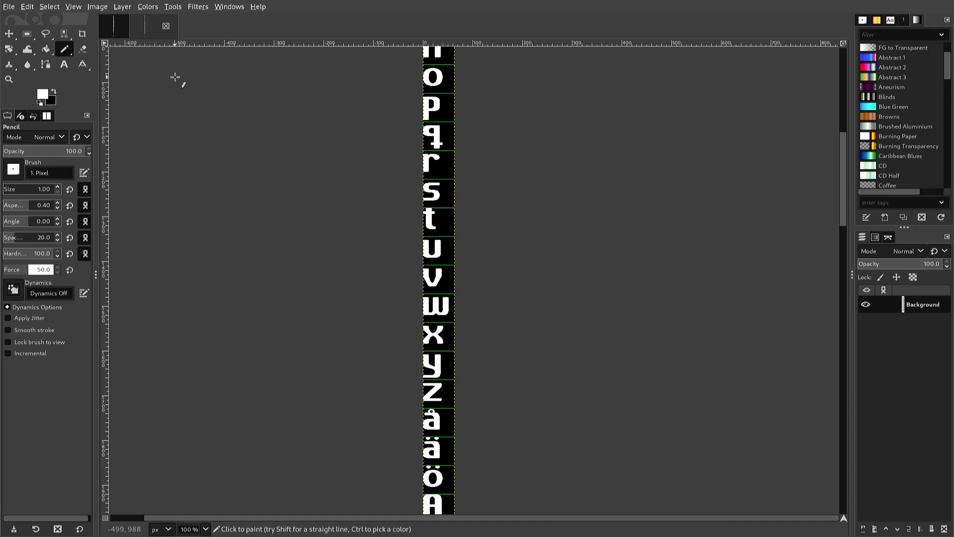
Step: Convert the font image to Indexed mode with the black-and-white 1-bit palette
key(alt+i)
mouse_move(175, 79)
key(Up)
key(Up)
key(Up)
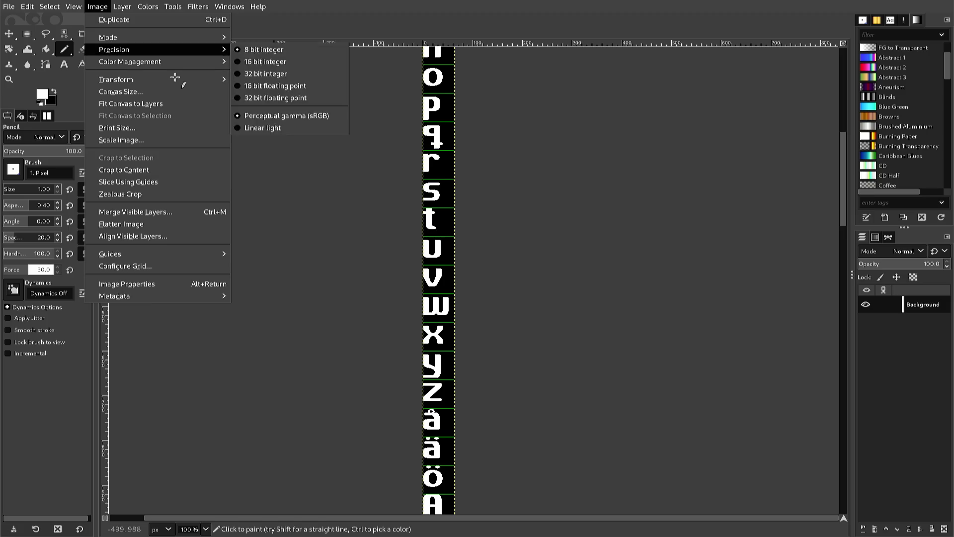
key(Down)
key(Down)
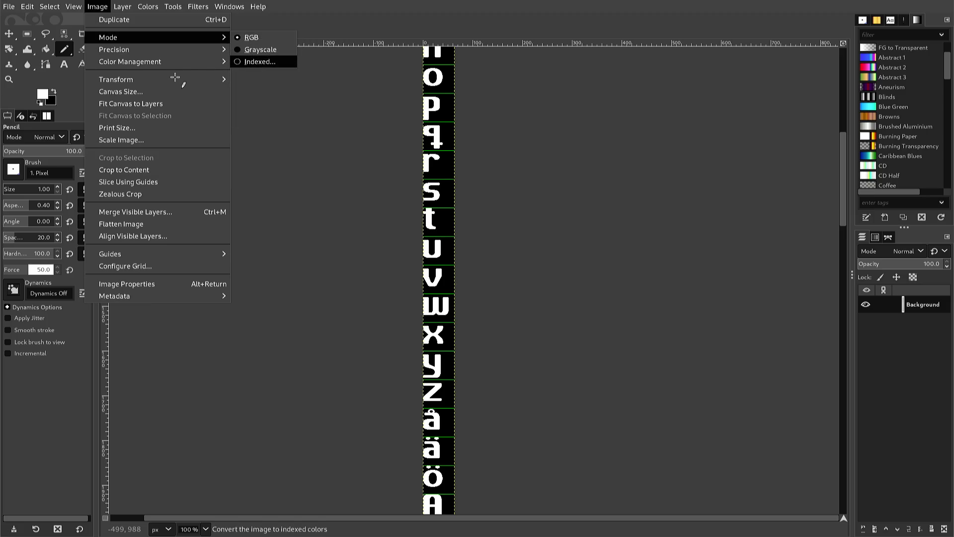
key(Return)
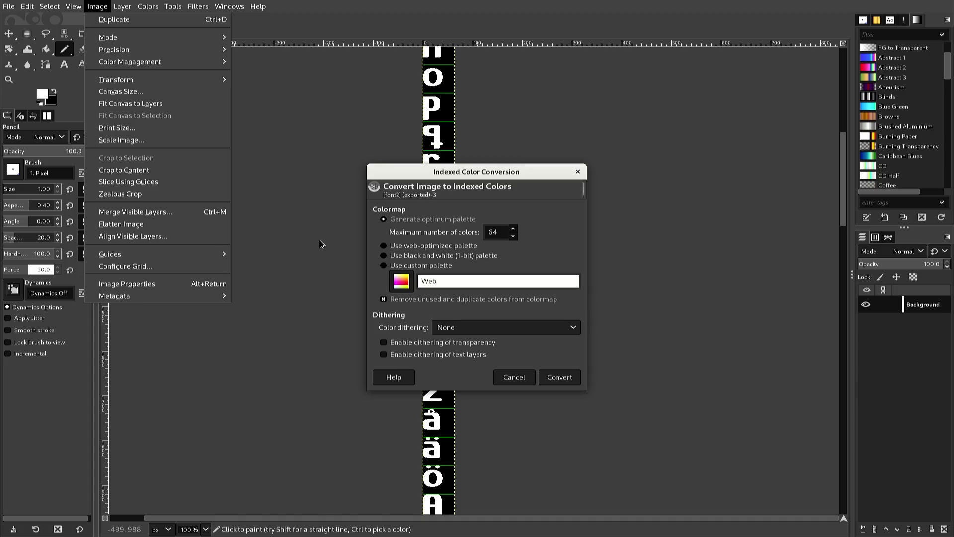
click(384, 257)
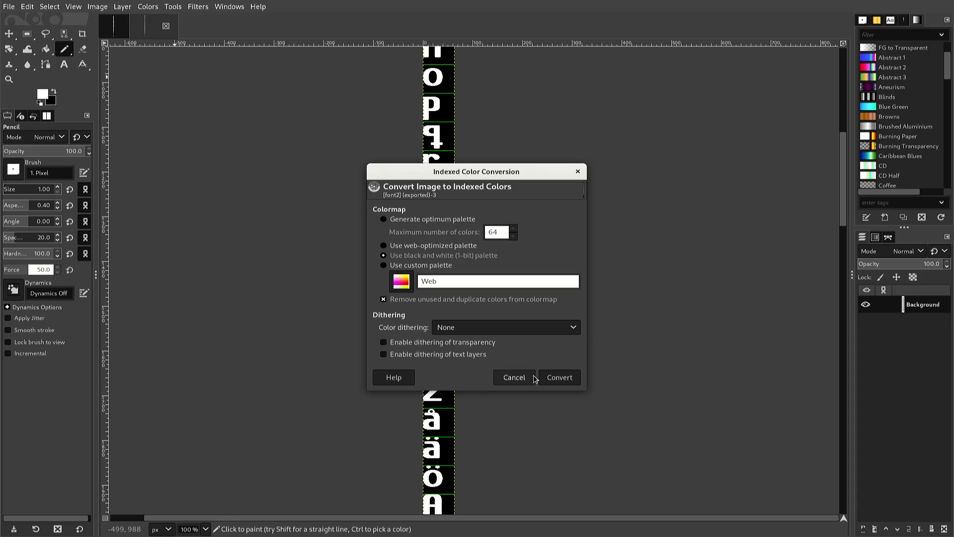
click(555, 380)
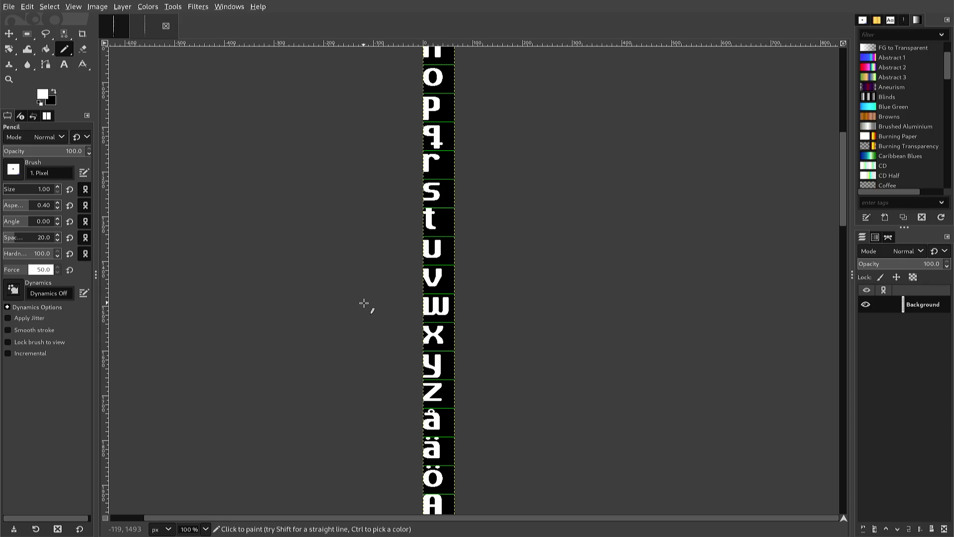
Step: Confirm the new colour mode and export the image over font2.png
key(alt+i)
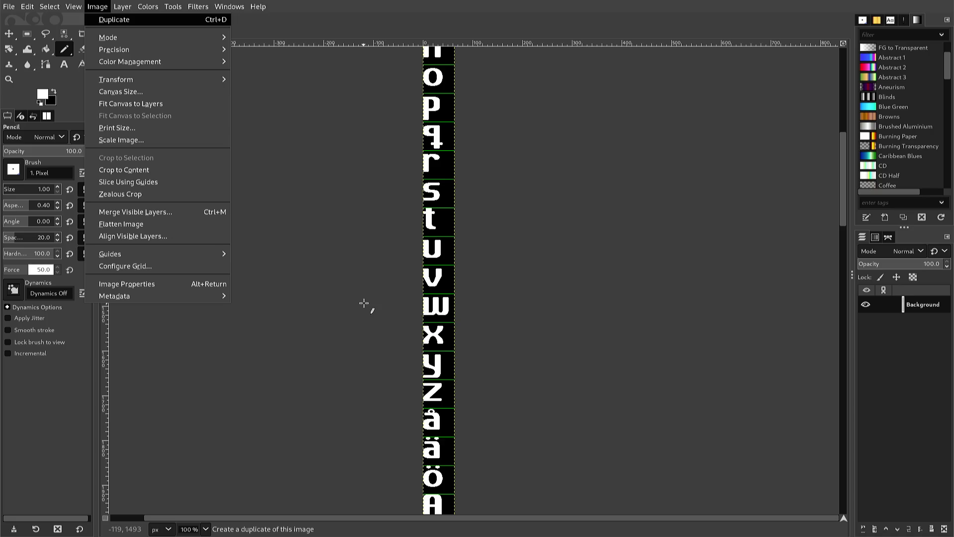
key(Down)
key(Right)
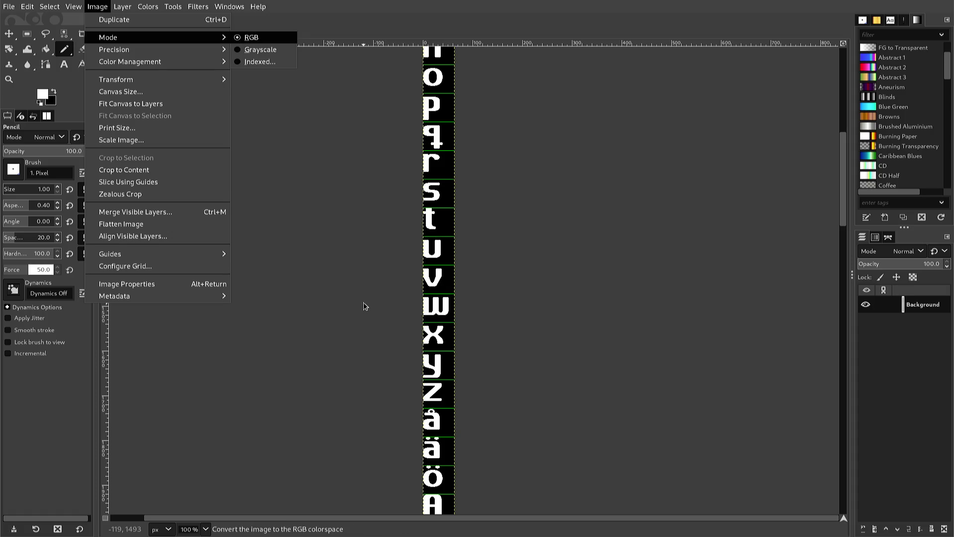
key(Escape)
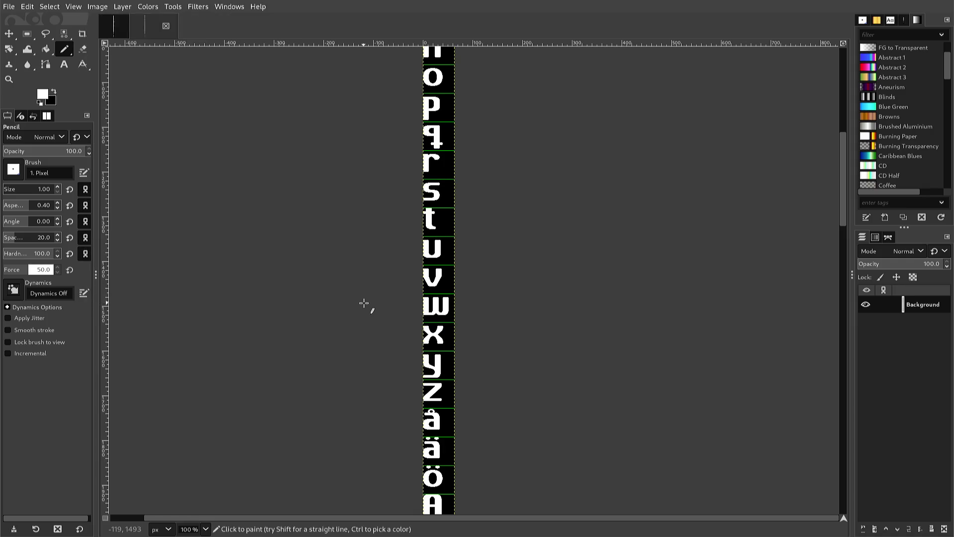
key(ctrl)
key(ctrl+e)
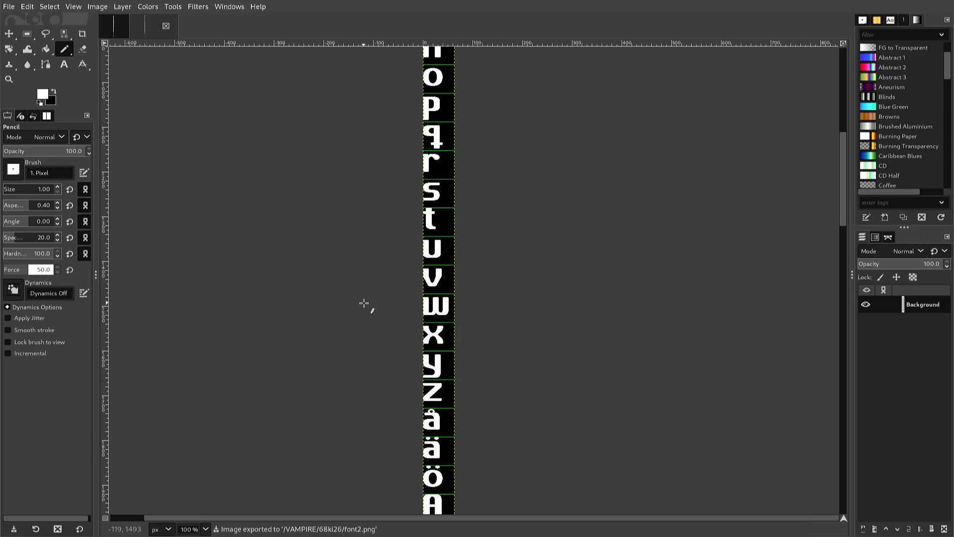
key(alt+Tab)
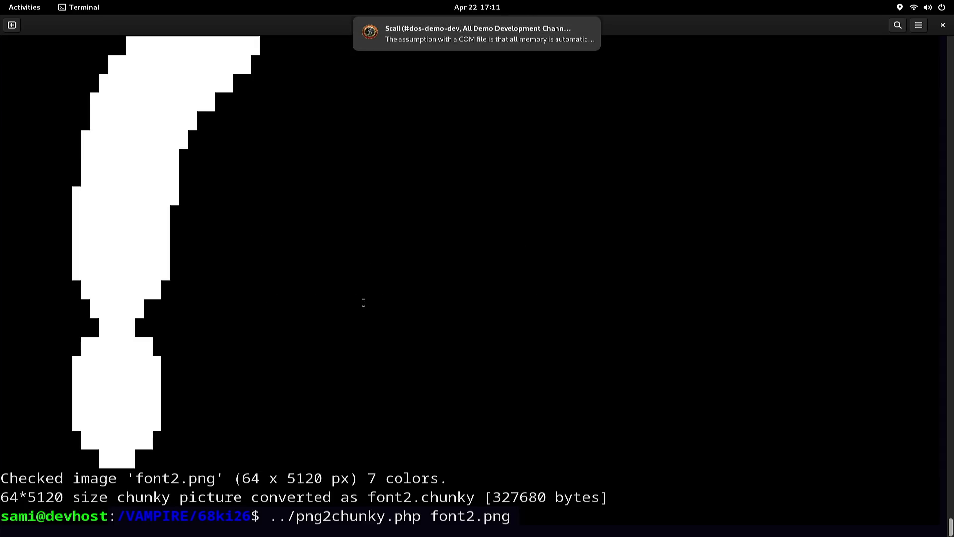
Step: Rerun png2chunky.php on the re-exported font2.png to regenerate font2.chunky
key(Return)
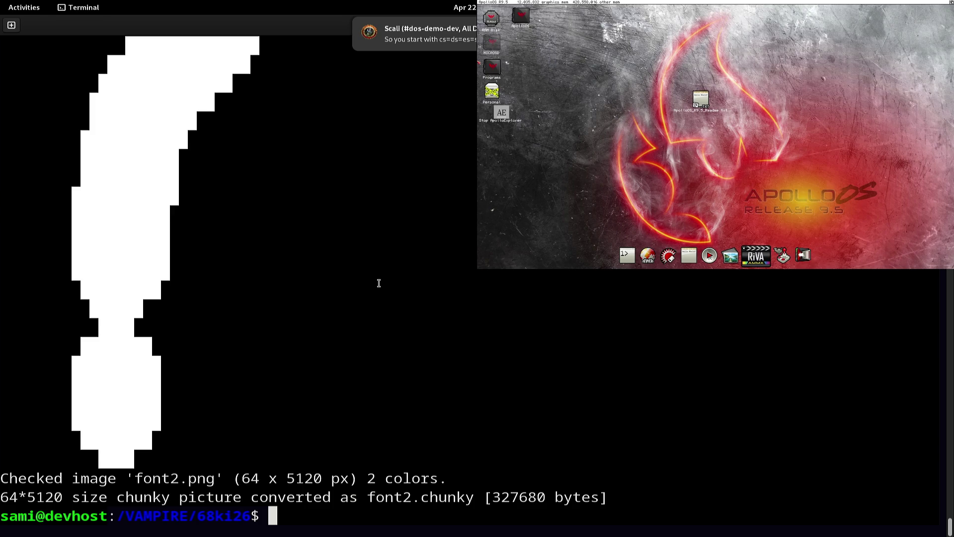
Step: Switch windows and start the Vampire Build task to build and upload conn.s
key(alt+Tab)
key(alt+Tab)
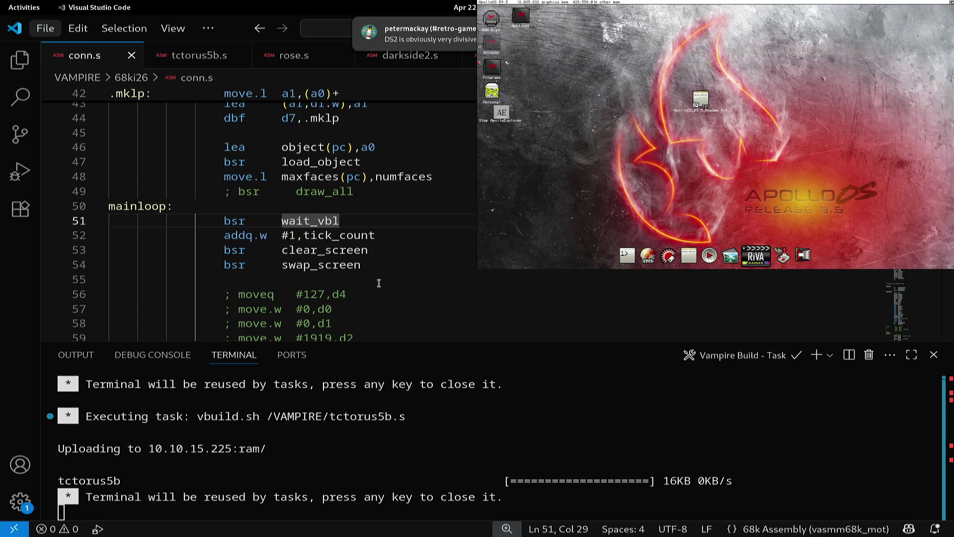
key(ctrl+shift+b)
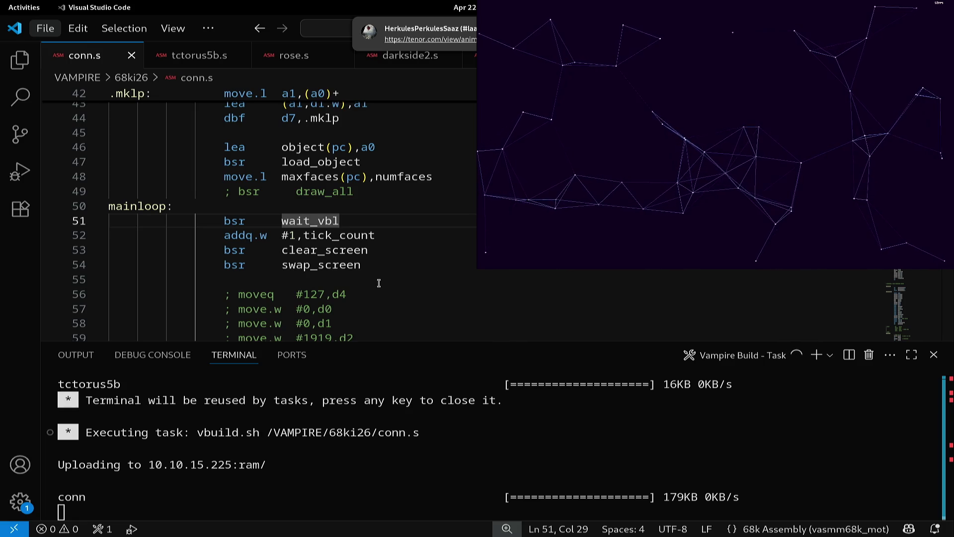
Step: Cycle through recently opened editors toward darkside.s with Ctrl+Tab
key(ctrl+Tab)
key(ctrl+Tab)
key(ctrl+Tab)
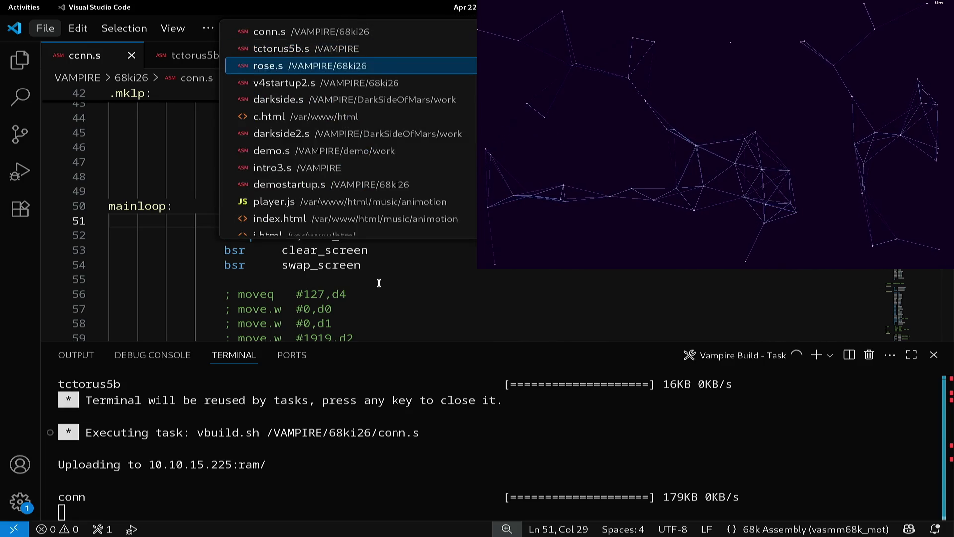
key(ctrl+Tab)
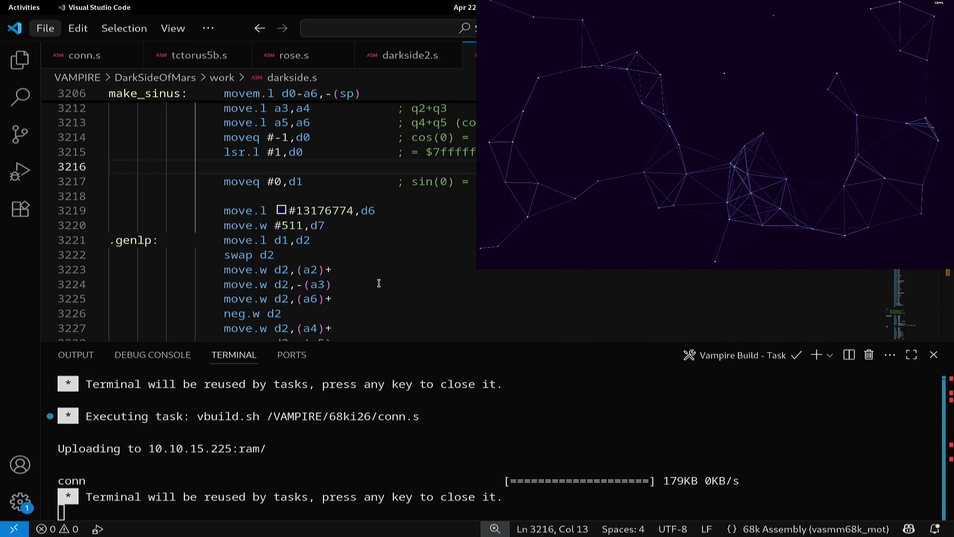
Step: Search darkside.s for 'pip' and go to the init_pip label
text(pip)
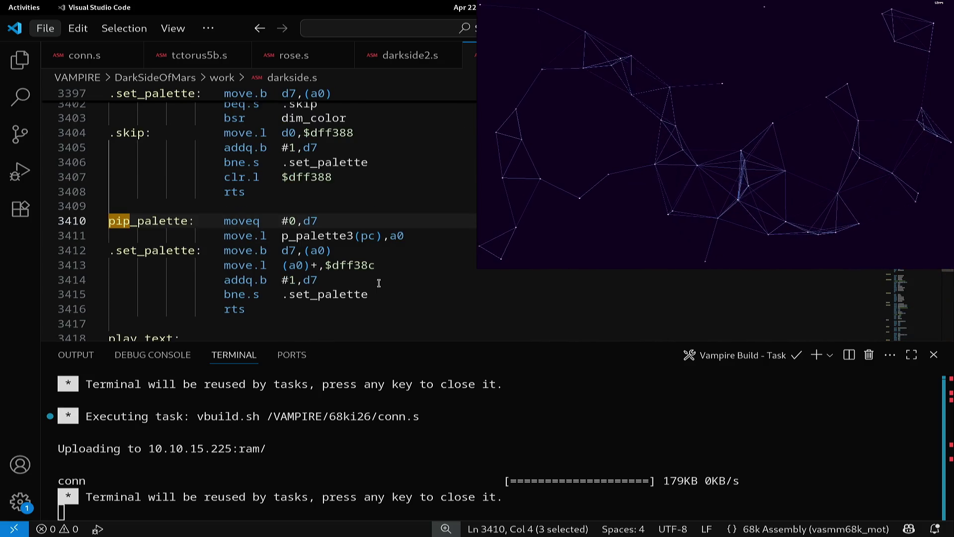
key(ctrl+s)
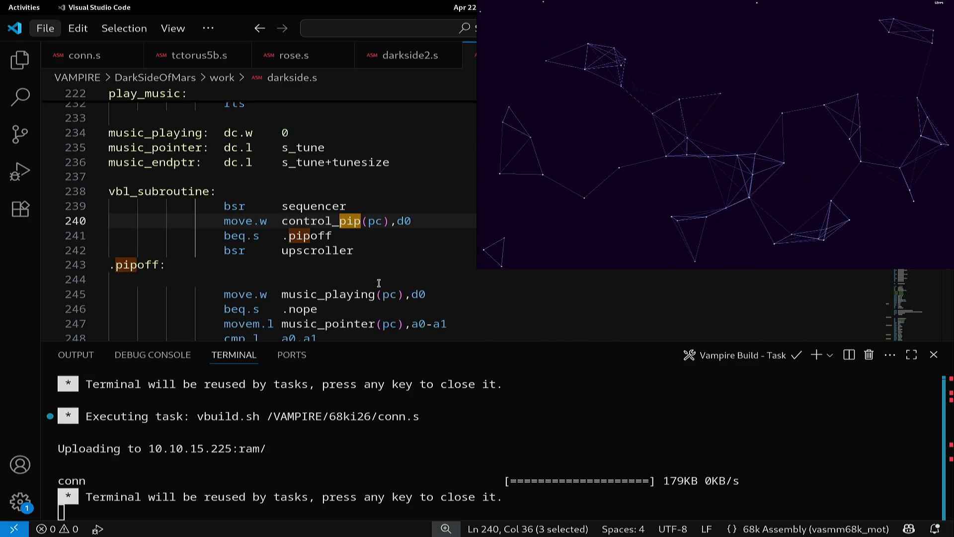
key(ctrl+s)
key(ctrl+s)
key(ctrl+s)
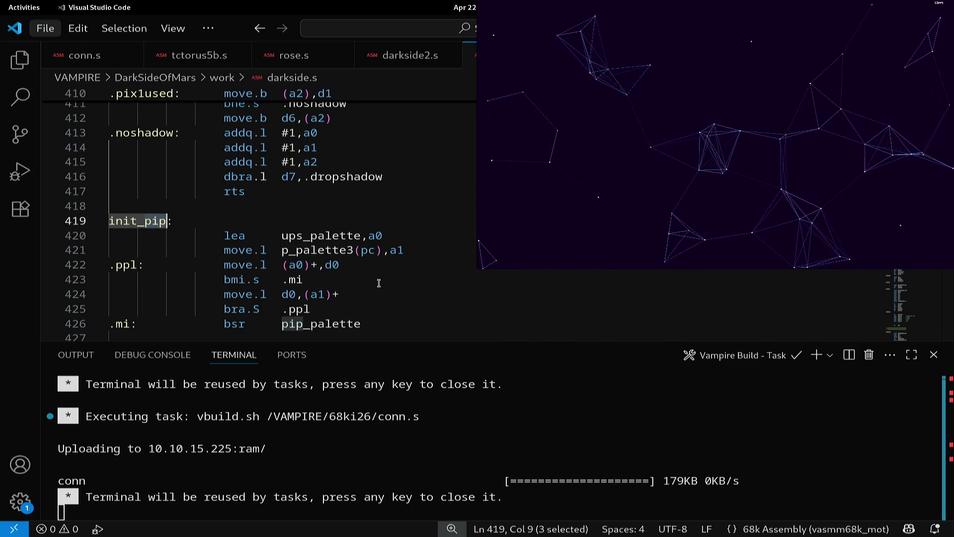
key(Up)
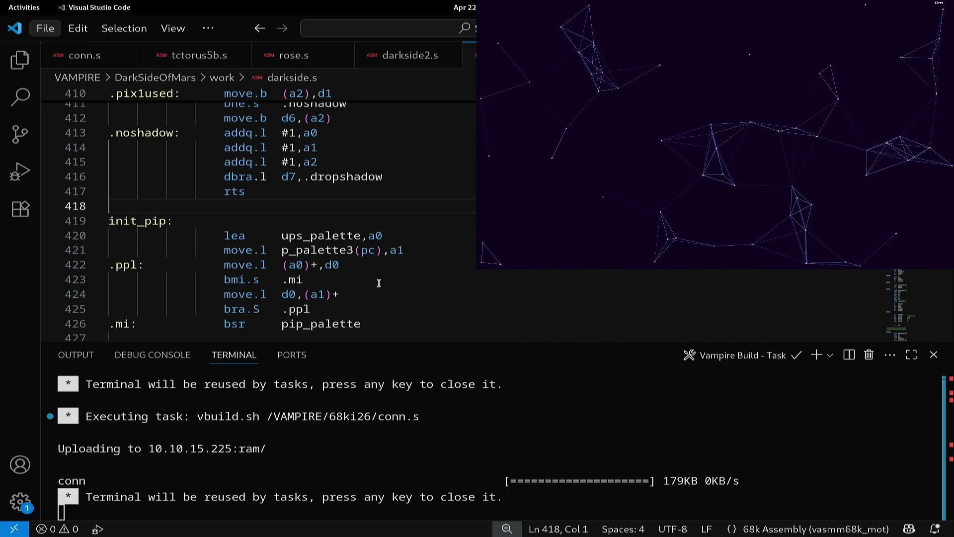
key(Down)
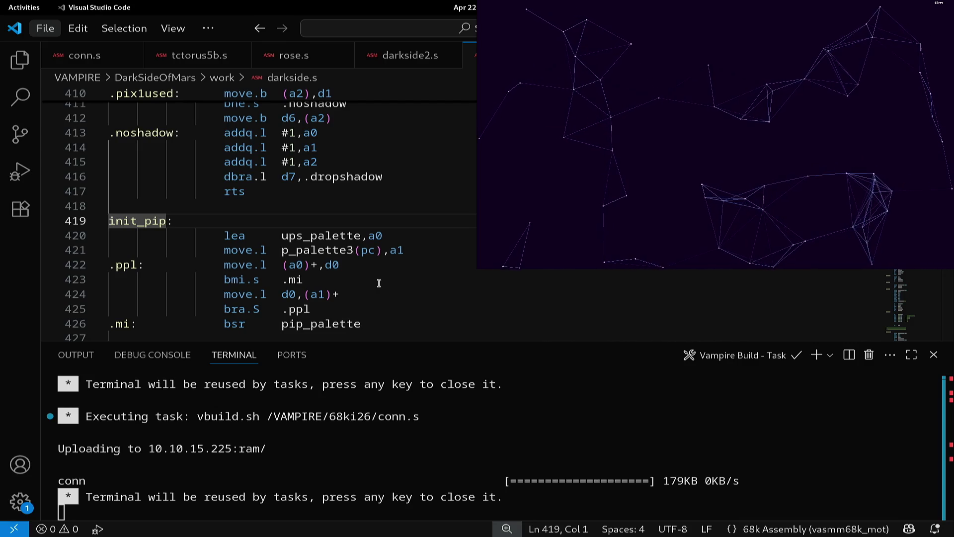
Step: Select the init_pip routine down through the ystop line for copying
key(shift+Down)
key(shift+Down)
key(shift+Down)
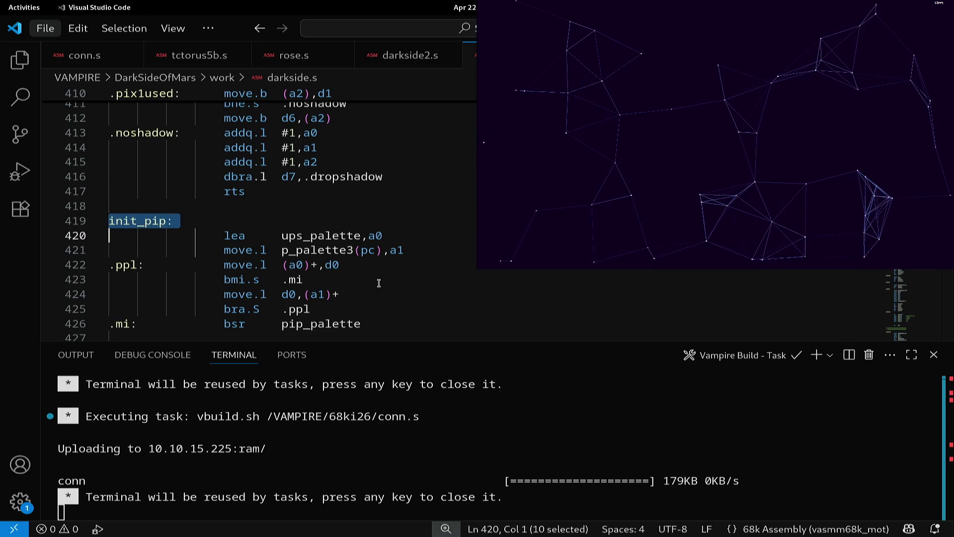
key(shift+Down)
key(shift+Down)
key(shift+Down)
key(shift+Up)
key(shift+Up)
key(shift+Up)
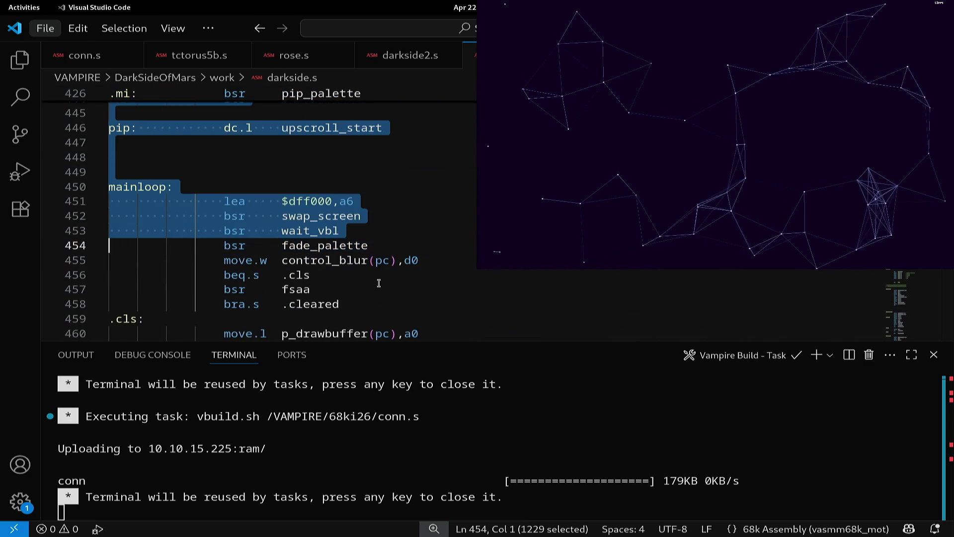
key(shift+Up)
key(shift+Up)
key(shift+Up)
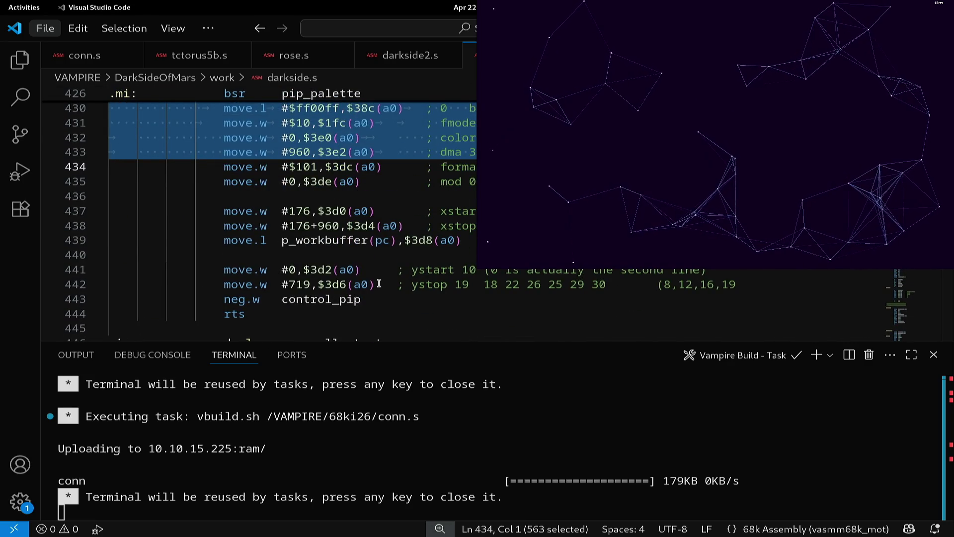
key(shift+Down)
key(shift+Down)
key(shift+Down)
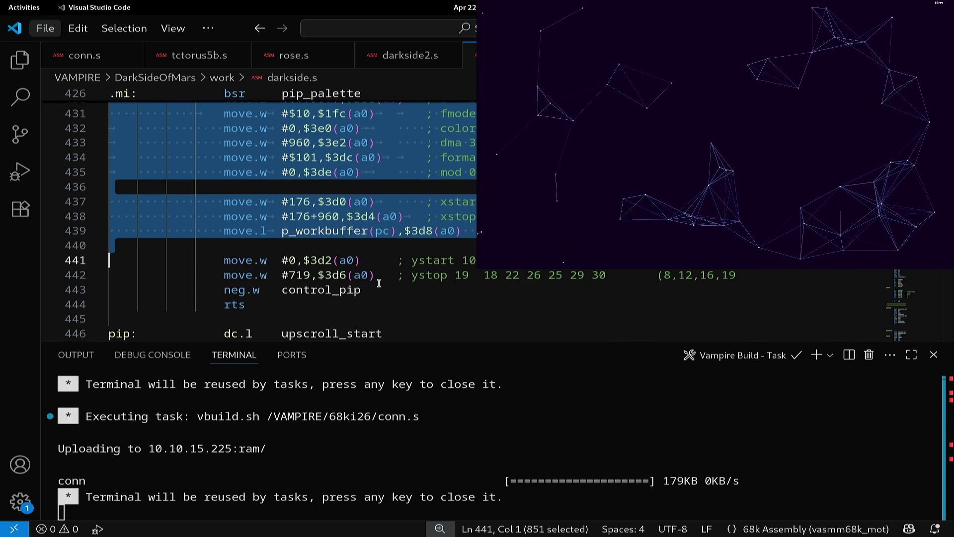
key(shift+Down)
key(shift+Down)
key(shift+Down)
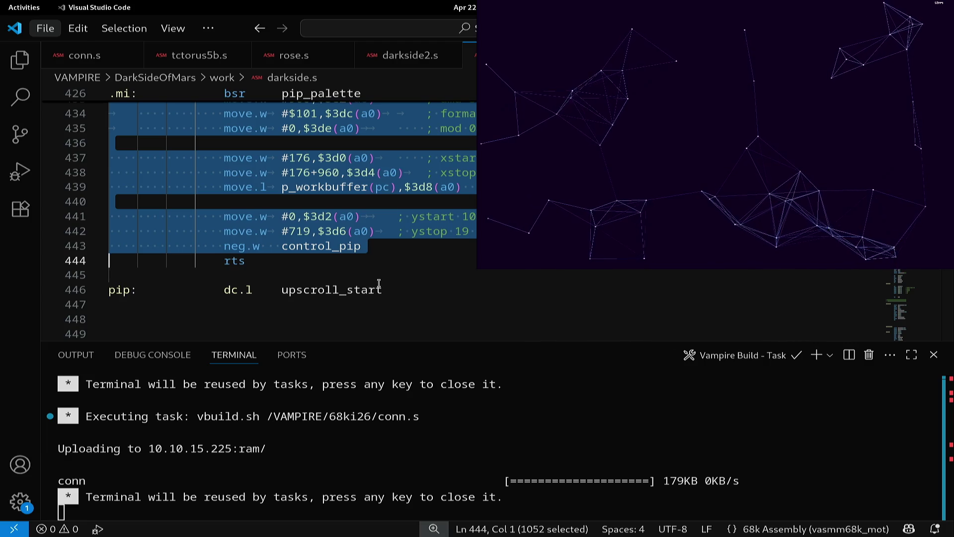
key(ctrl+Tab)
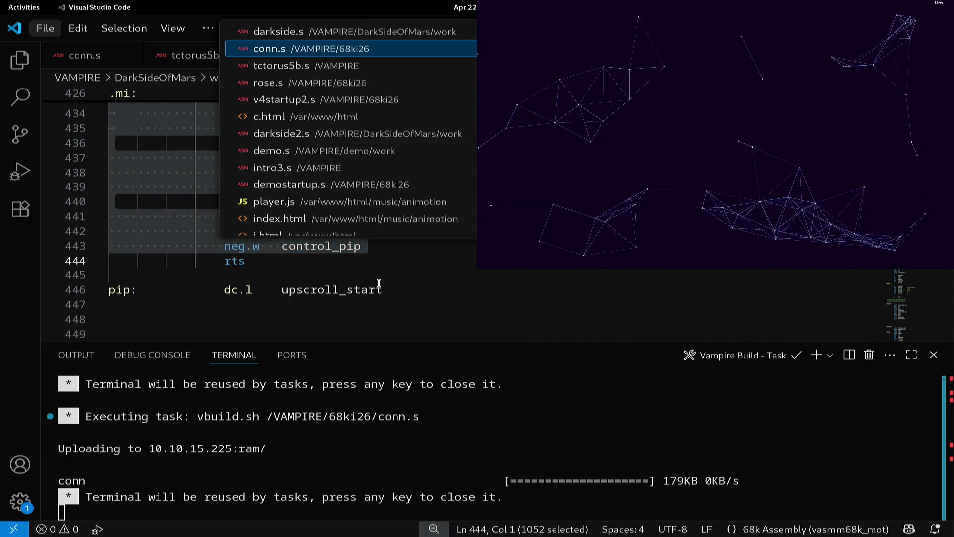
Step: Paste the copied pip setup routine into conn.s above make_sinus_fpu, after the tilt variables
key(Down)
key(Down)
key(Down)
key(Down)
key(Down)
key(Down)
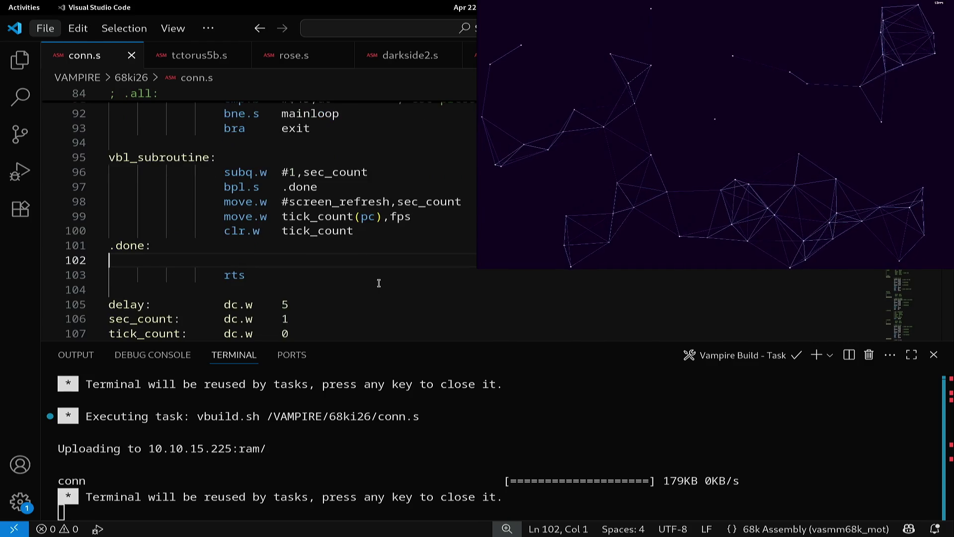
key(Down)
key(Down)
key(Down)
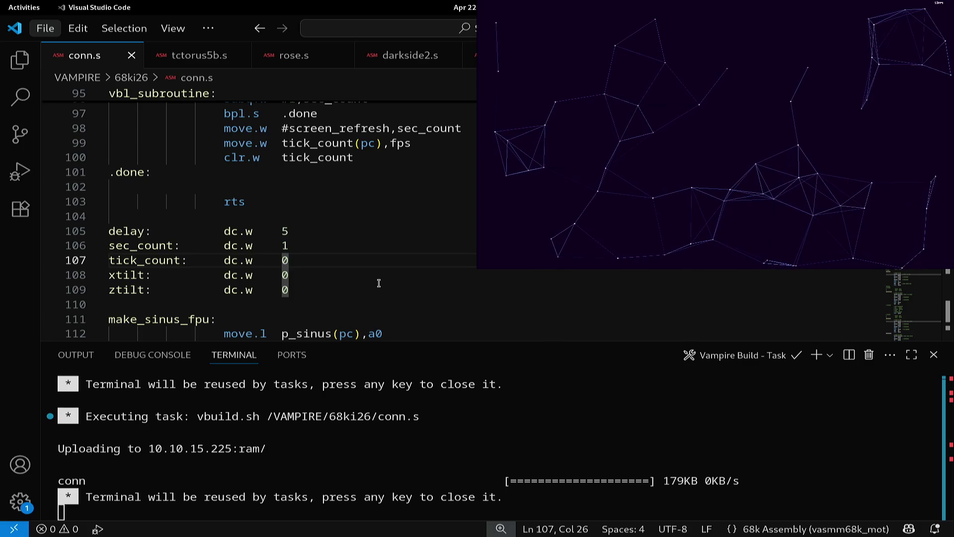
key(Down)
key(Down)
key(Down)
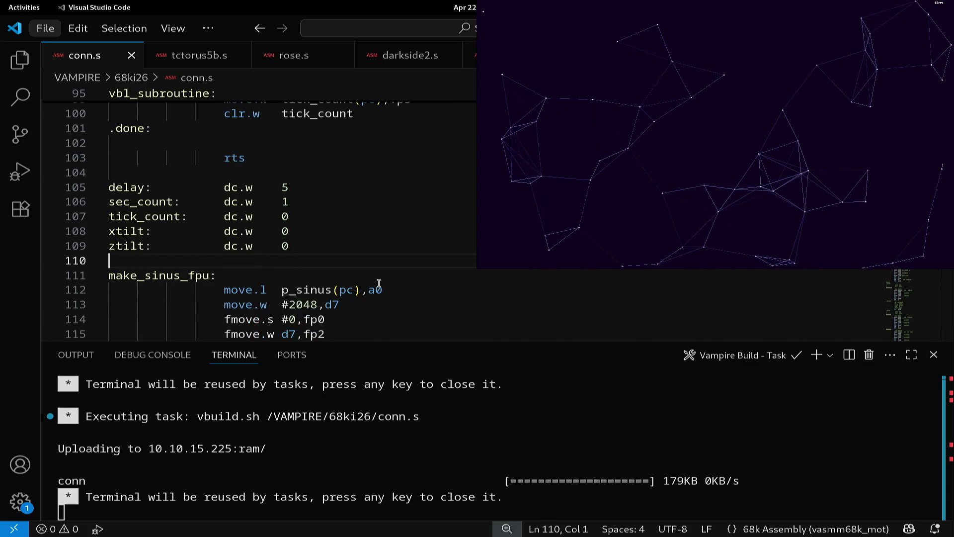
key(Return)
key(Return)
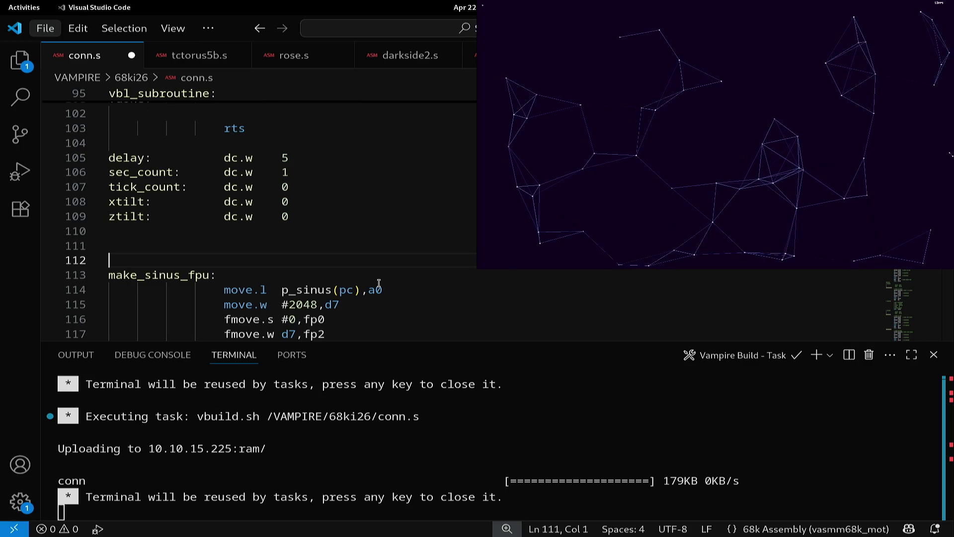
key(Up)
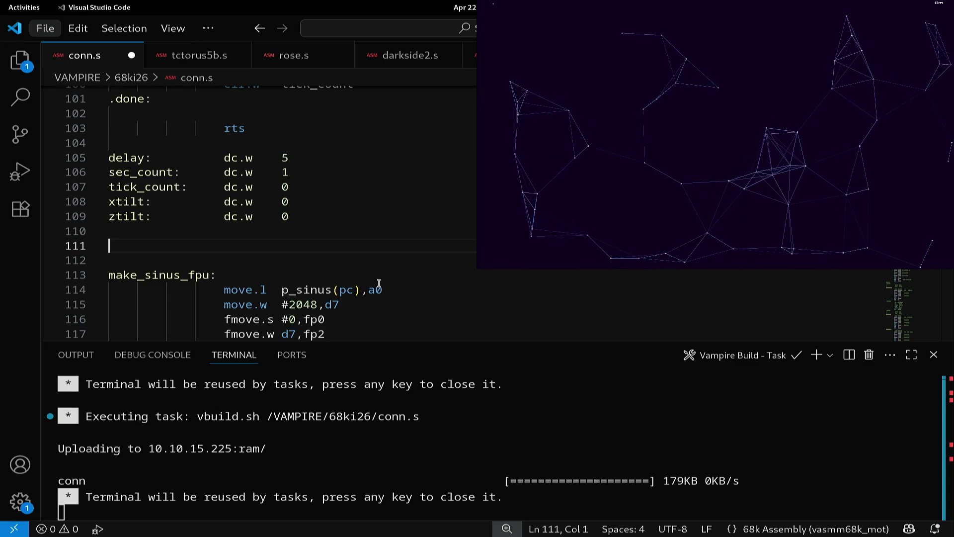
key(ctrl+v)
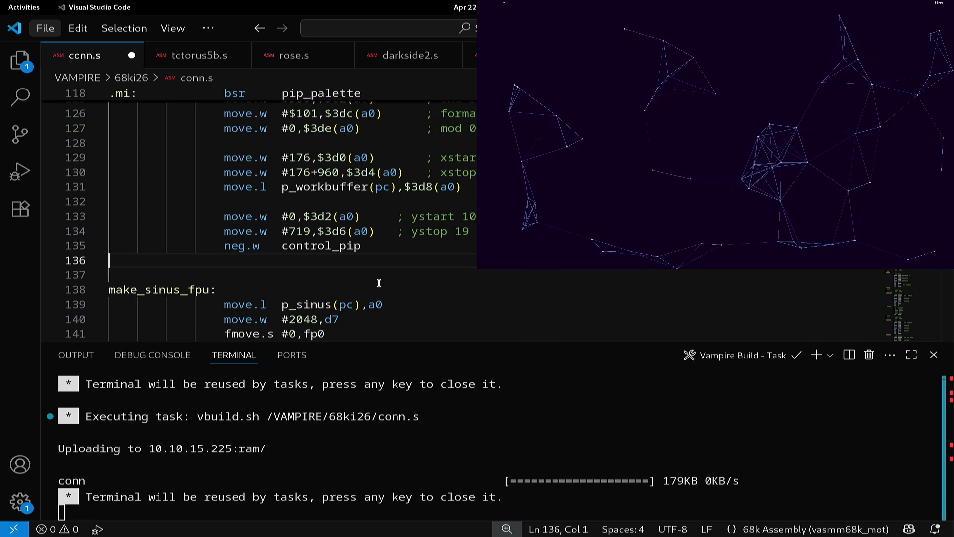
Step: End the pasted routine with rts and delete the neg.w control_pip line
key(Up)
key(Return)
key(Up)
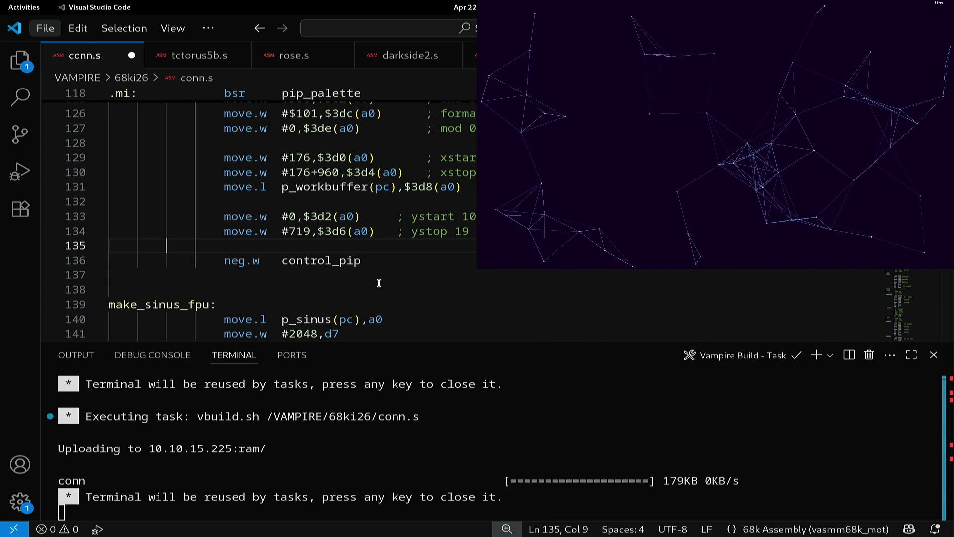
key(Tab)
key(Tab)
key(Tab)
text(rts)
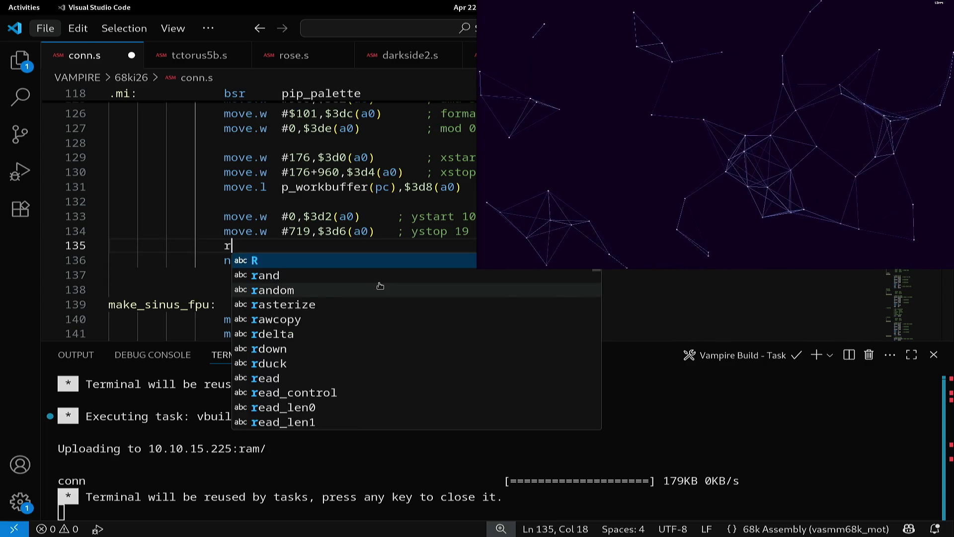
key(Escape)
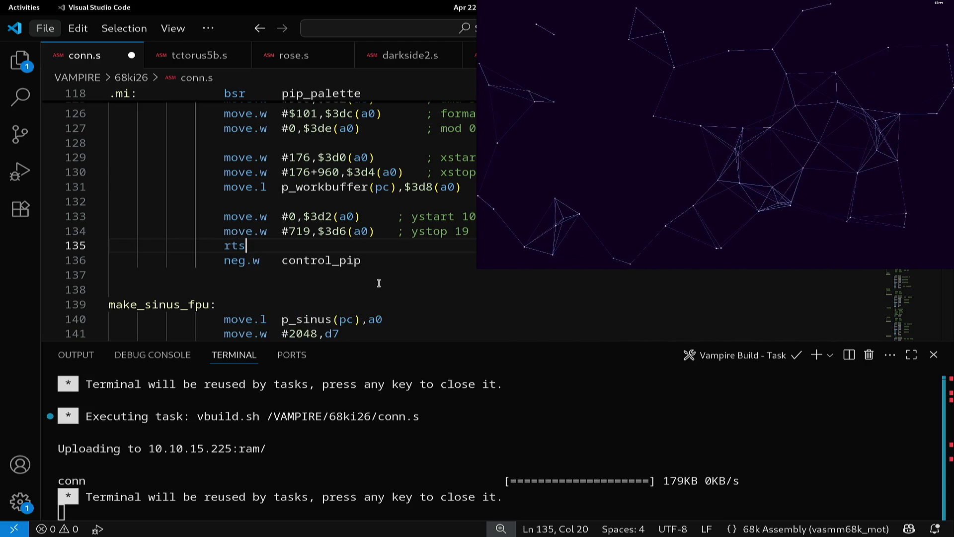
key(Up)
key(Down)
key(Down)
key(ctrl+shift+k)
key(Up)
key(Up)
key(Up)
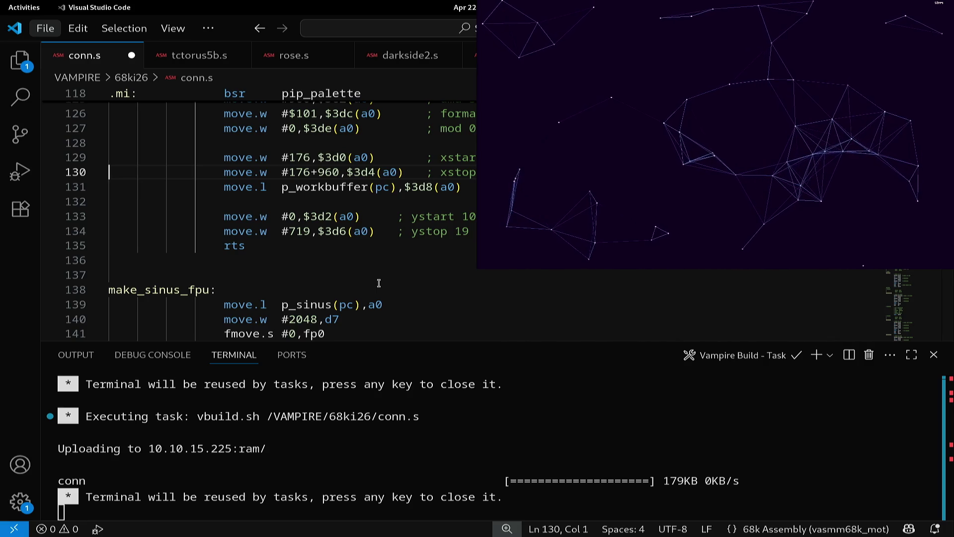
key(Up)
key(Up)
key(Up)
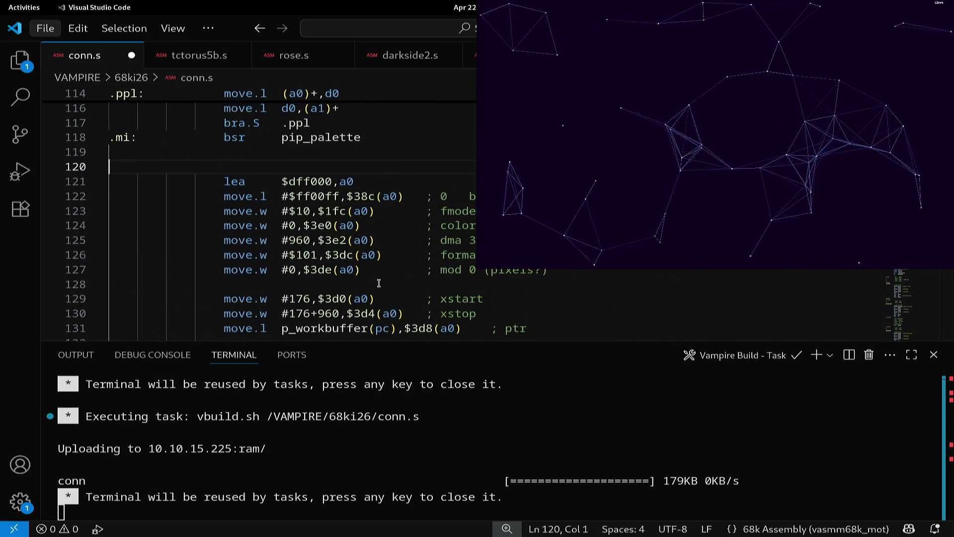
key(Down)
key(Down)
key(Down)
key(Down)
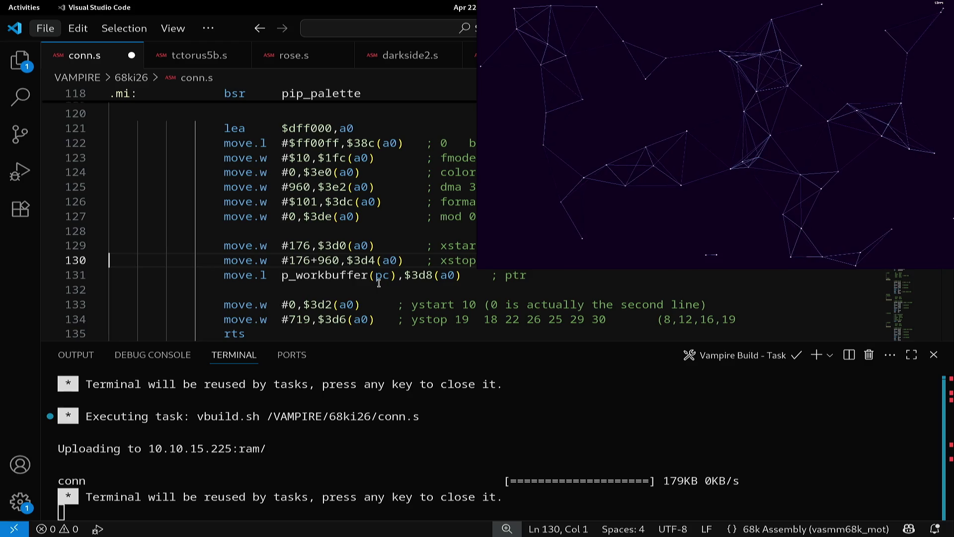
key(Up)
key(Up)
key(Up)
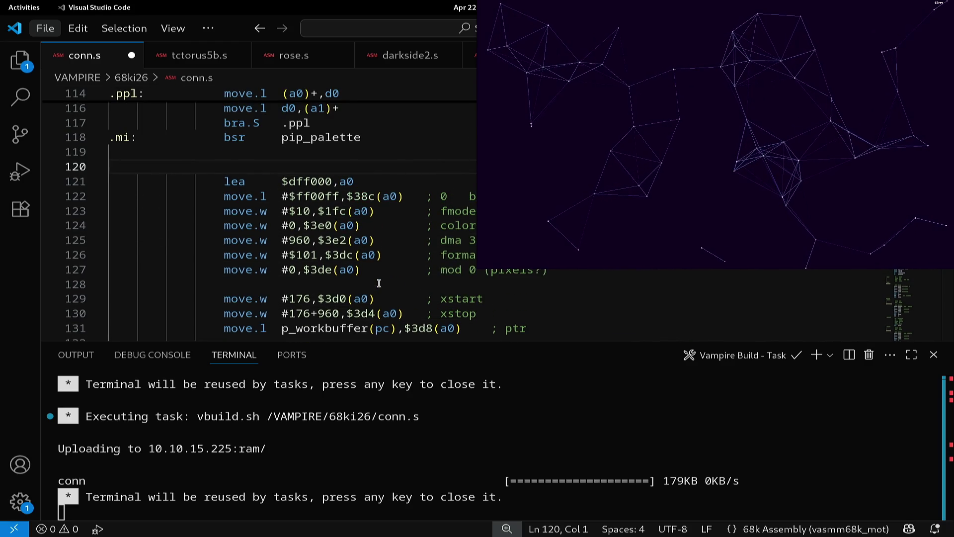
key(Down)
key(Down)
key(Down)
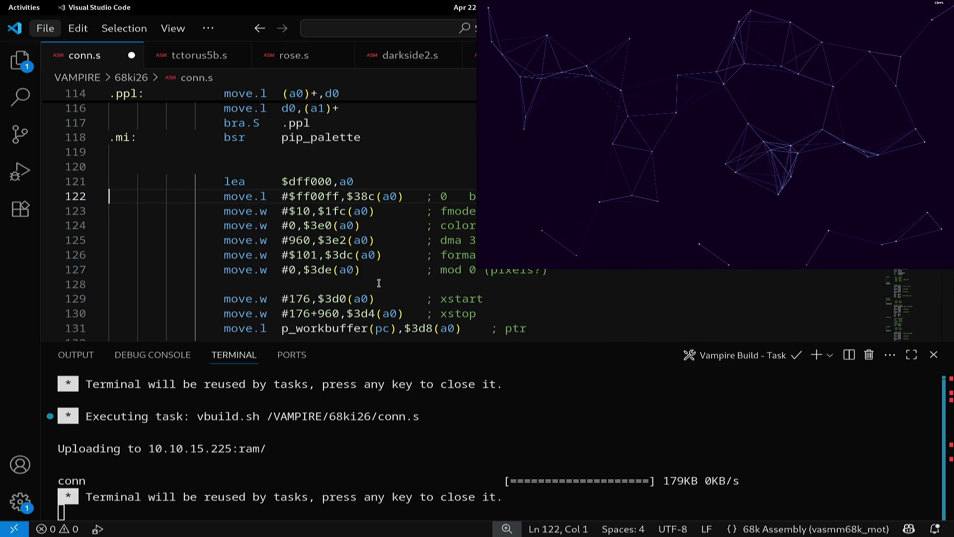
key(Up)
key(Up)
key(Up)
key(Up)
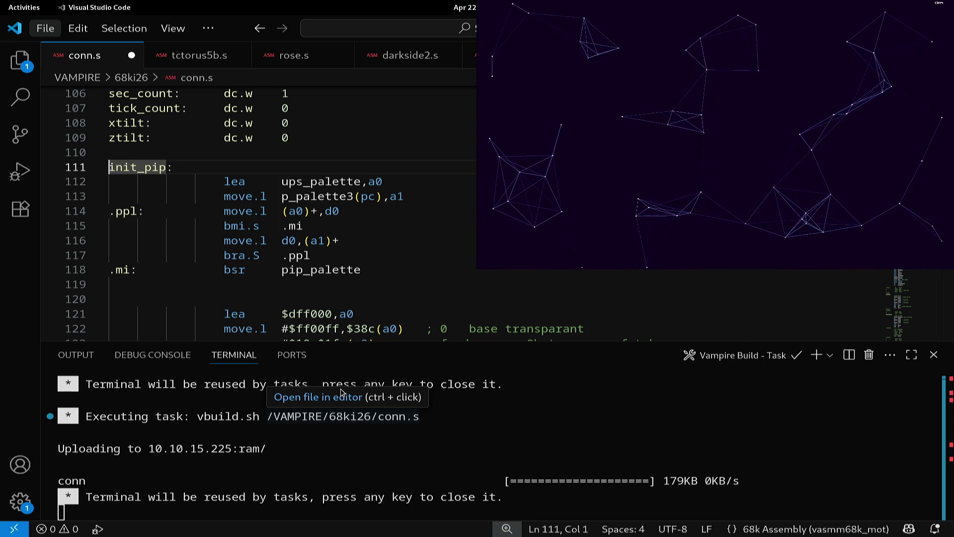
Step: Delete the ups_palette copy loop, bsr pip_palette and the leftover blank line from init_pip
key(Up)
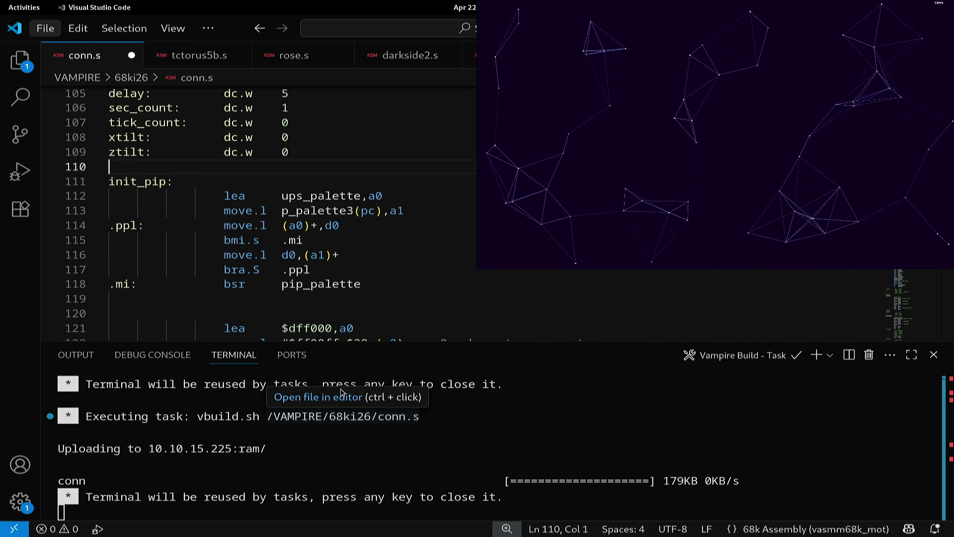
key(Down)
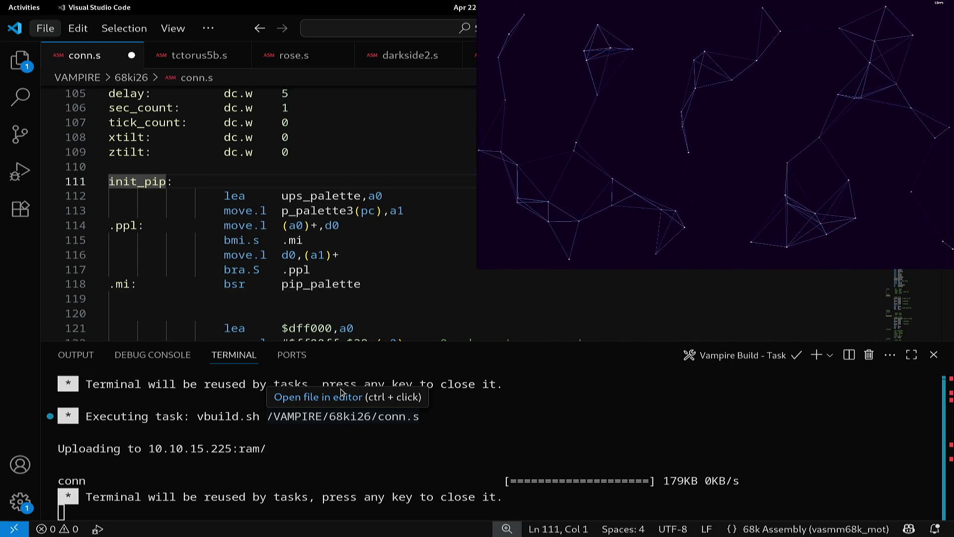
key(Down)
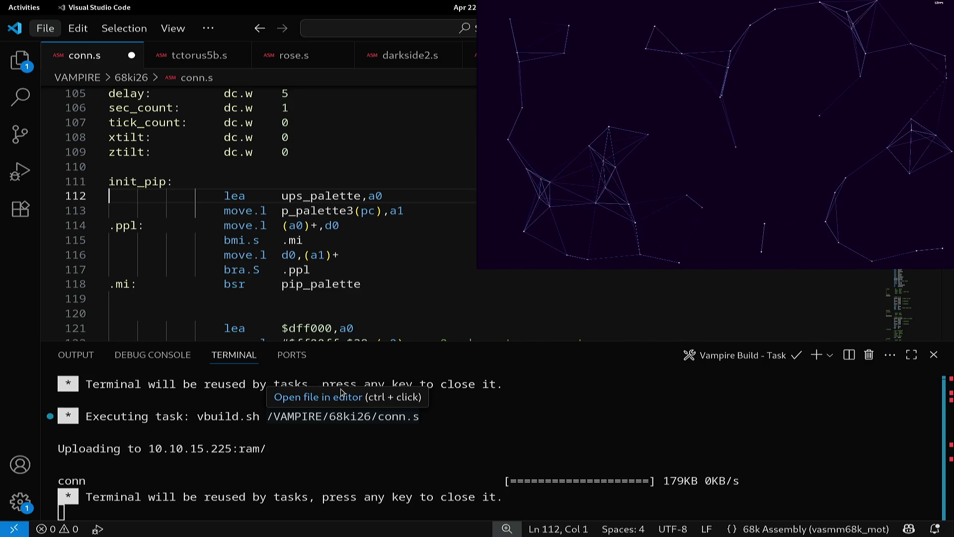
key(shift+Down)
key(shift+Down)
key(shift+Down)
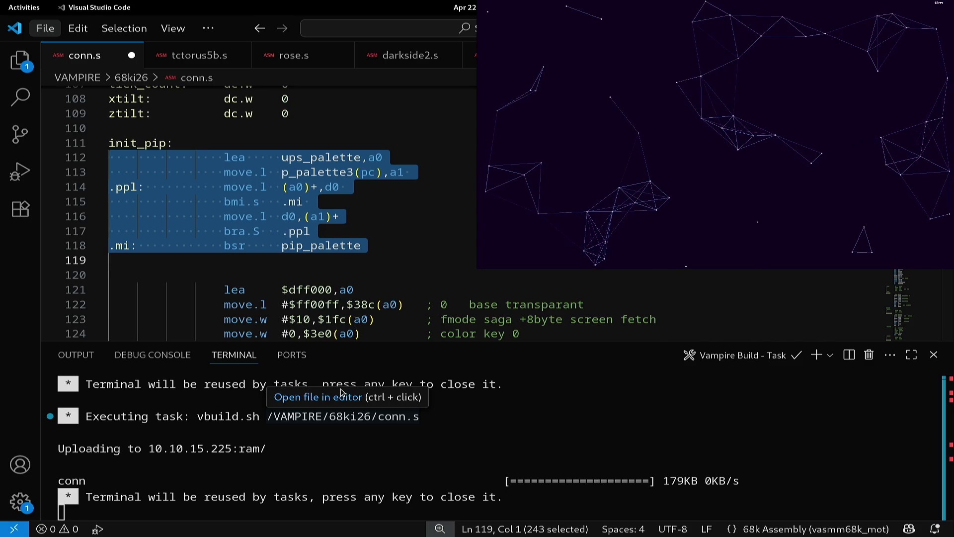
key(Delete)
key(Delete)
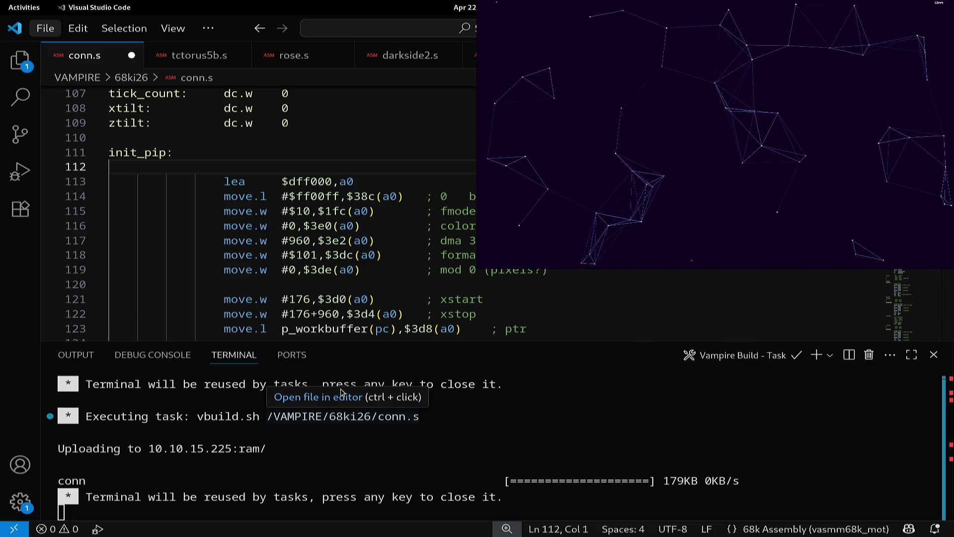
key(Delete)
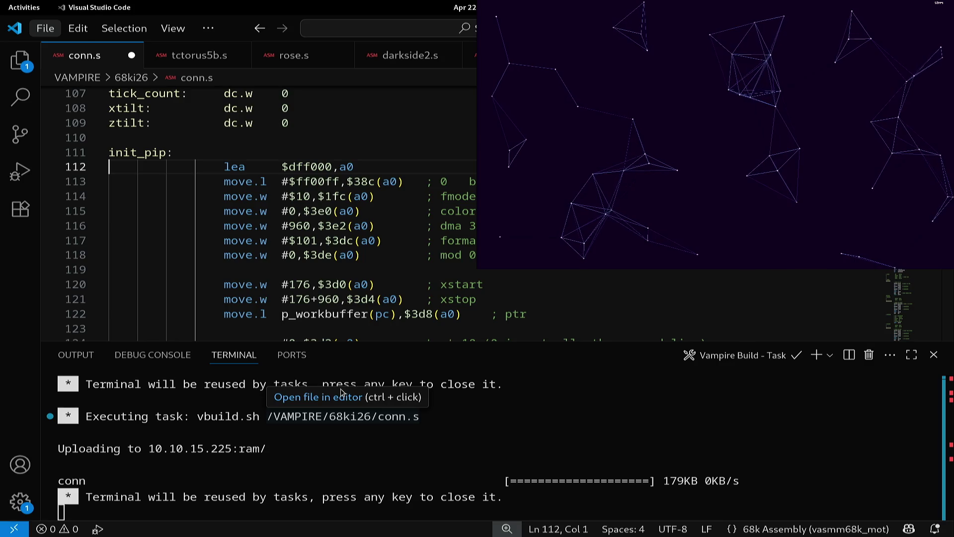
key(Down)
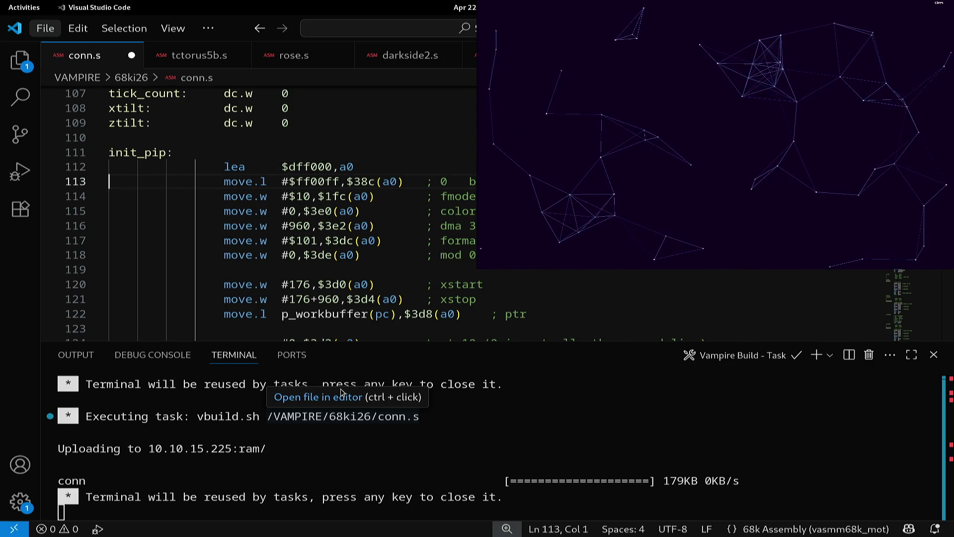
Step: Duplicate the move.l #$ff00ff,$38c(a0) line and change the copy's value to #$1ffffff
key(shift+alt+Down)
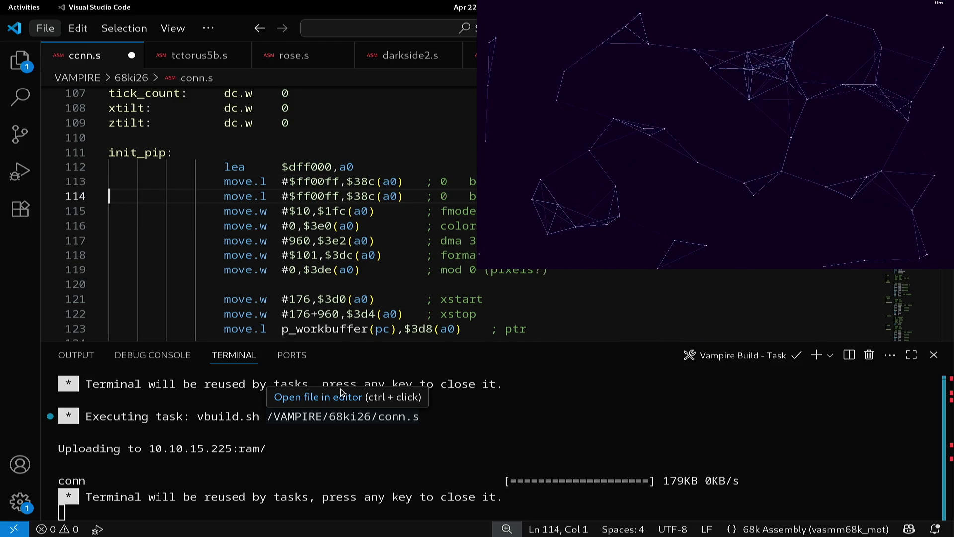
key(Up)
key(Right)
key(ctrl+Right)
key(ctrl+Right)
key(ctrl+Right)
key(ctrl+shift+Left)
key(ctrl+d)
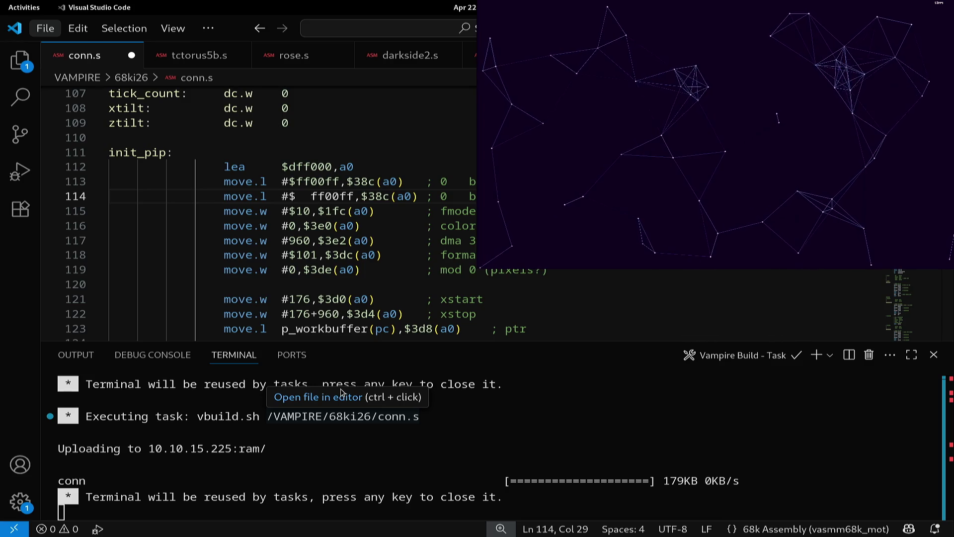
key(BackSpace)
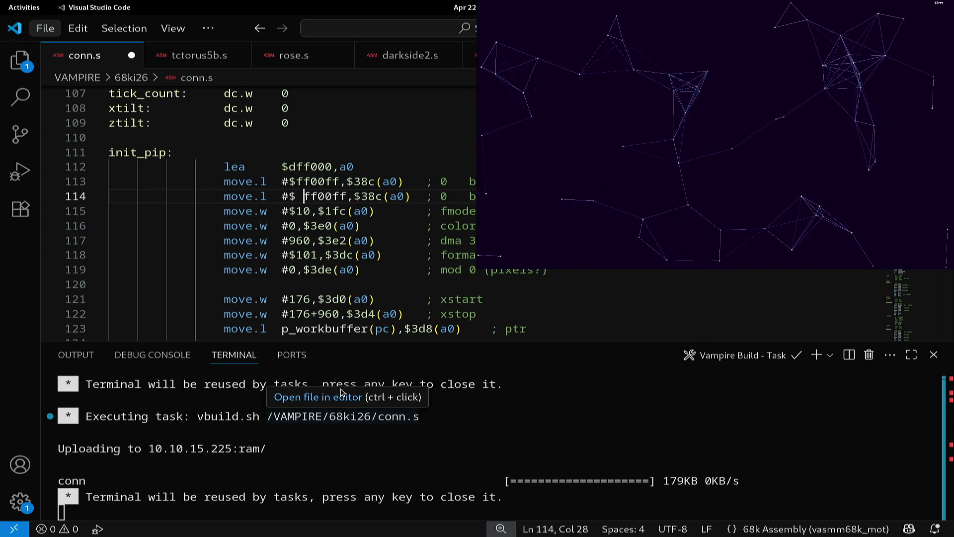
key(BackSpace)
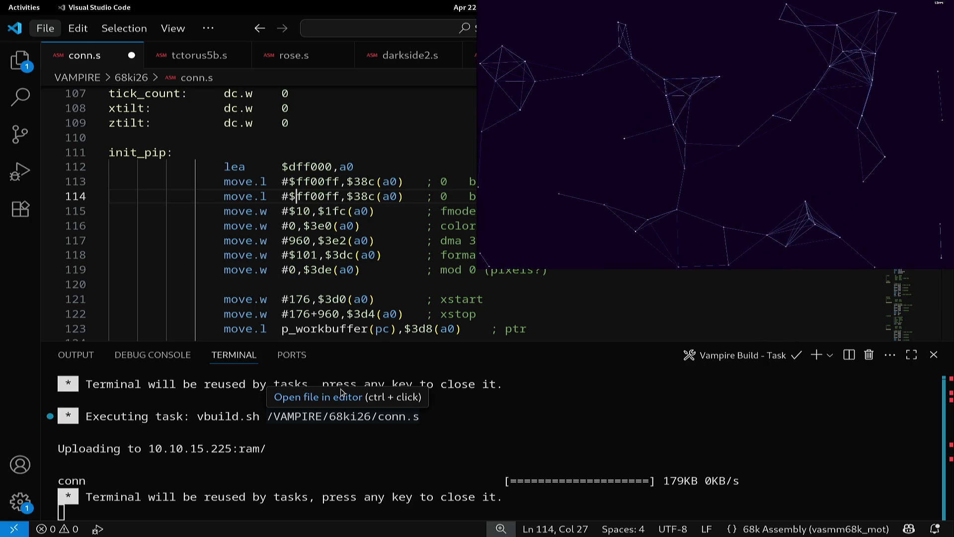
text(1)
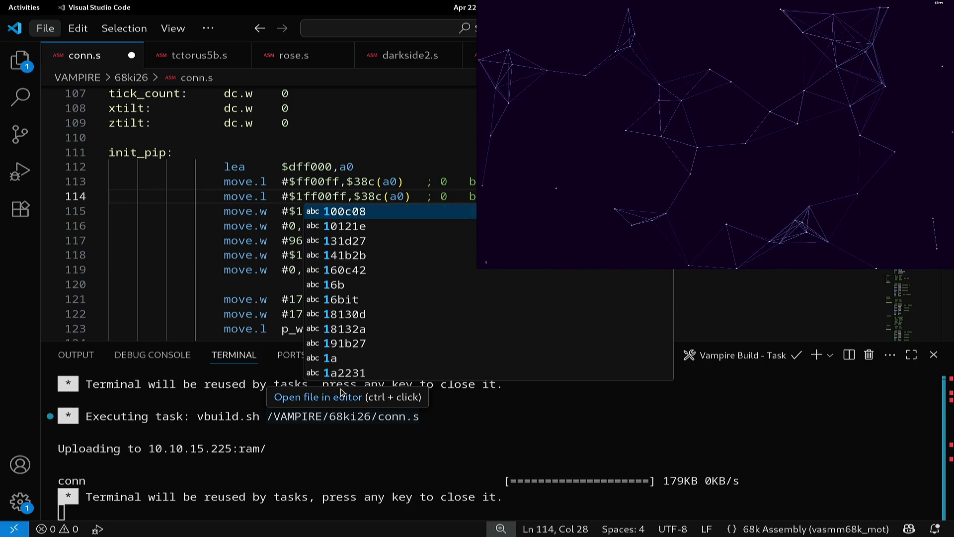
text(ff)
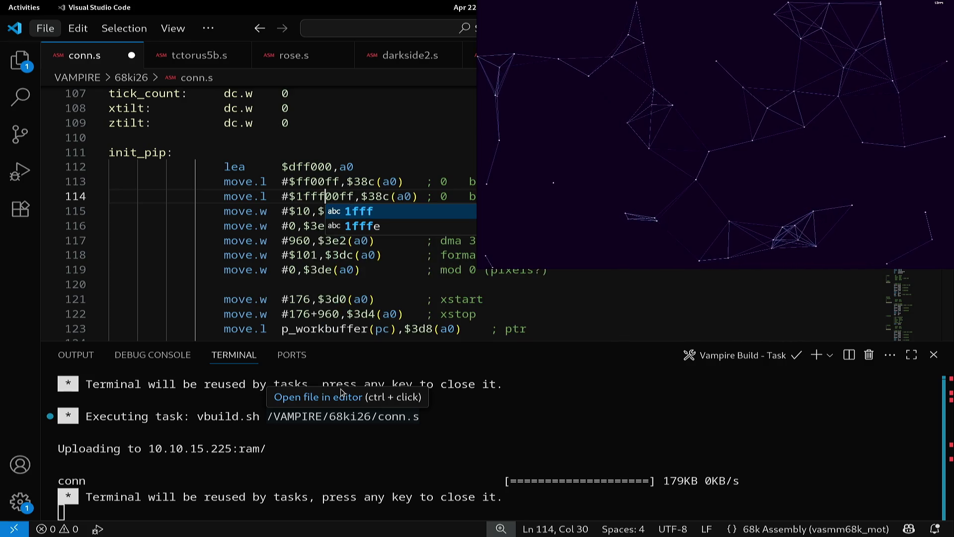
key(Right)
key(Right)
key(Delete)
key(Delete)
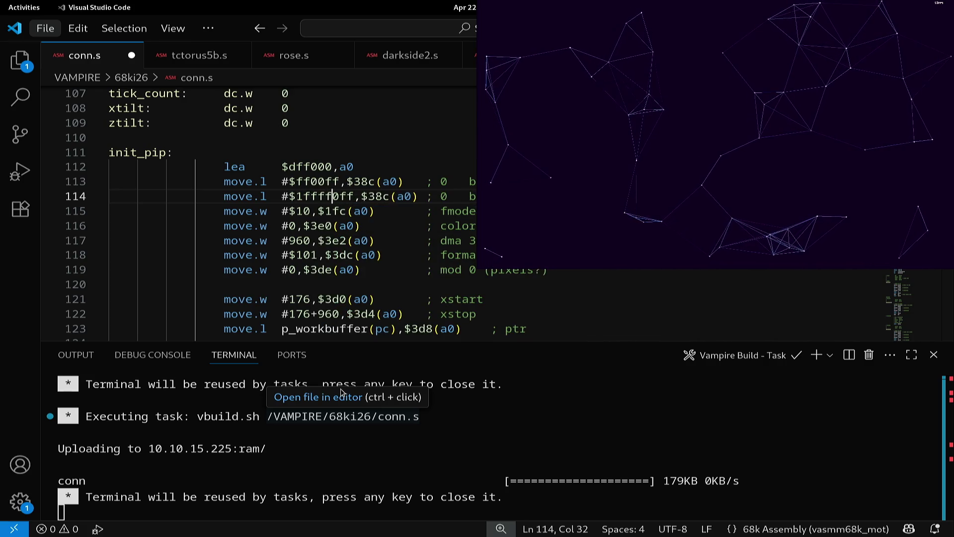
Step: Renumber the new line's comment to 1 and start replacing its description with 'whit'
key(Right)
key(Right)
key(Right)
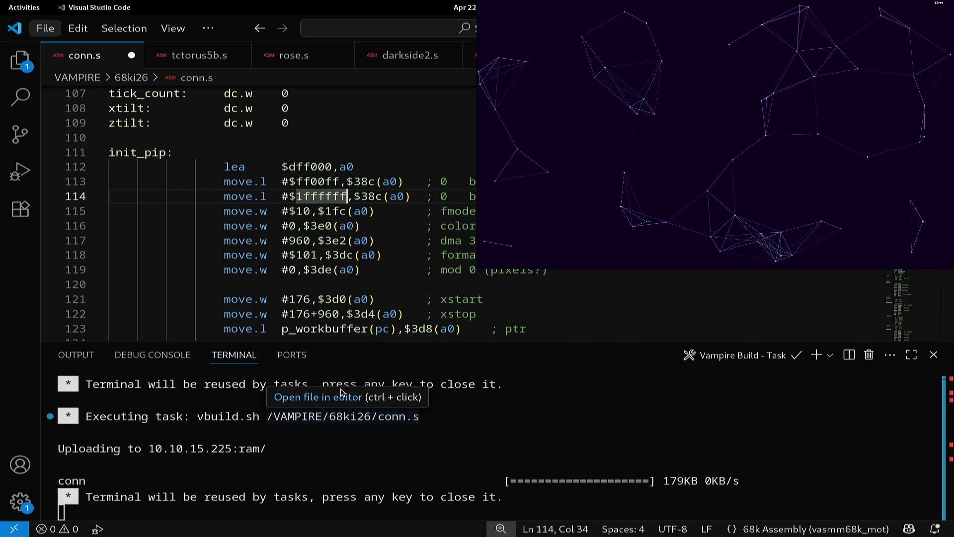
key(Left)
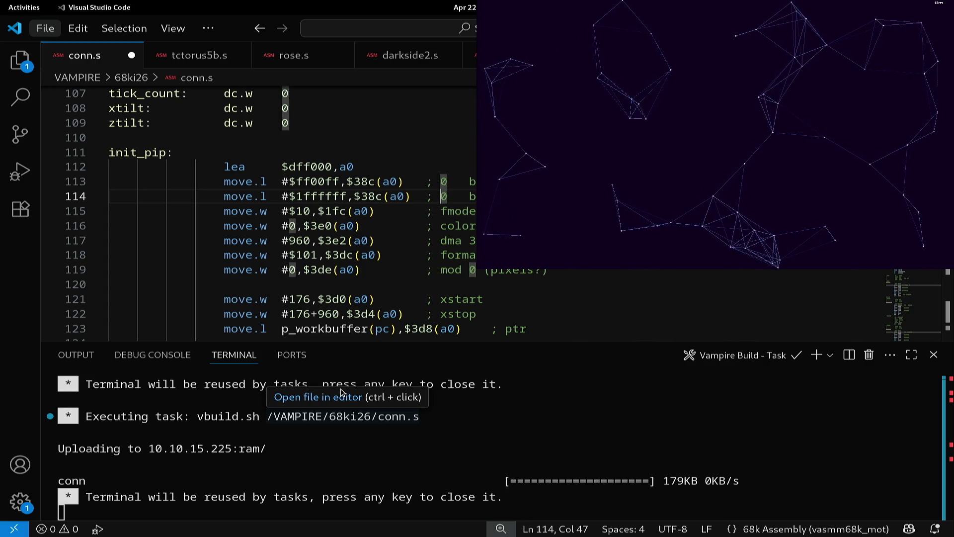
key(Delete)
text(1)
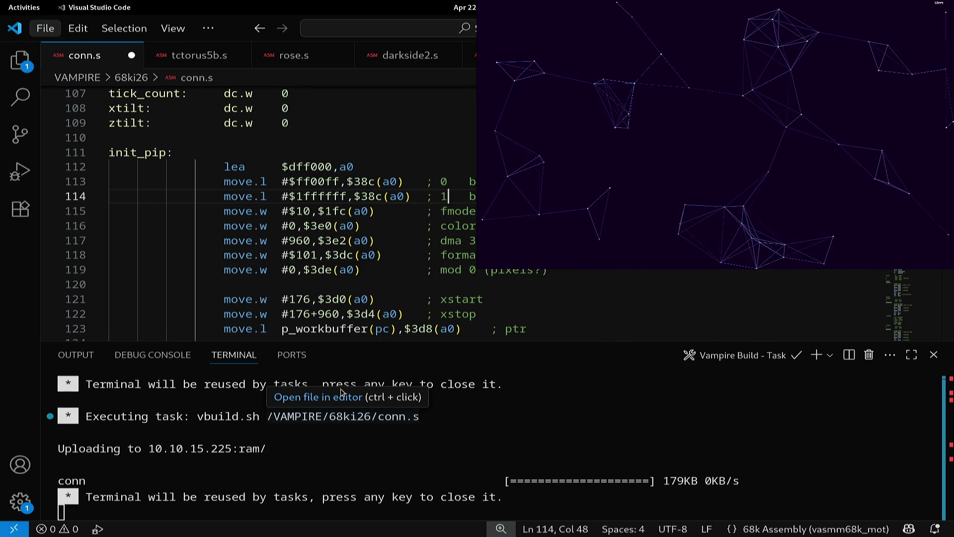
key(Right)
key(Right)
key(Right)
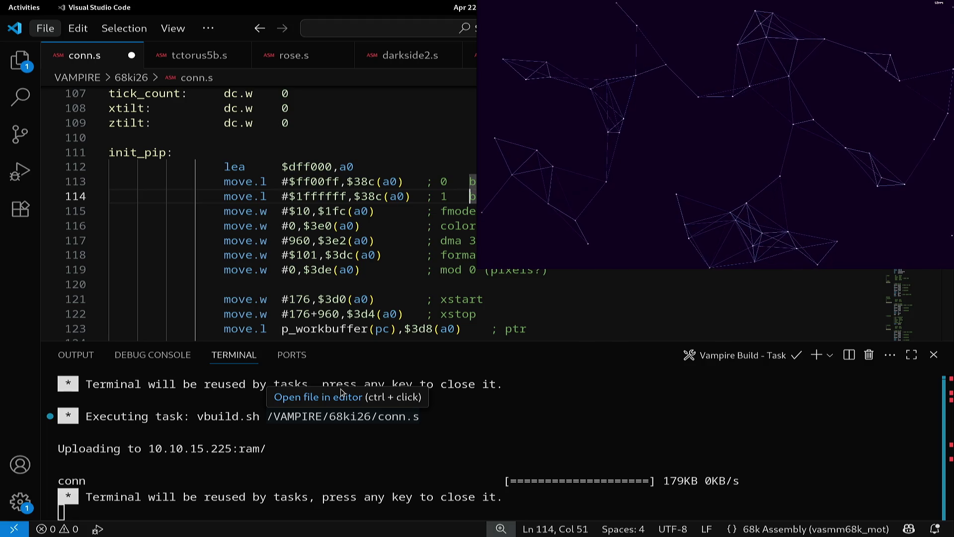
key(shift+End)
text(whit)
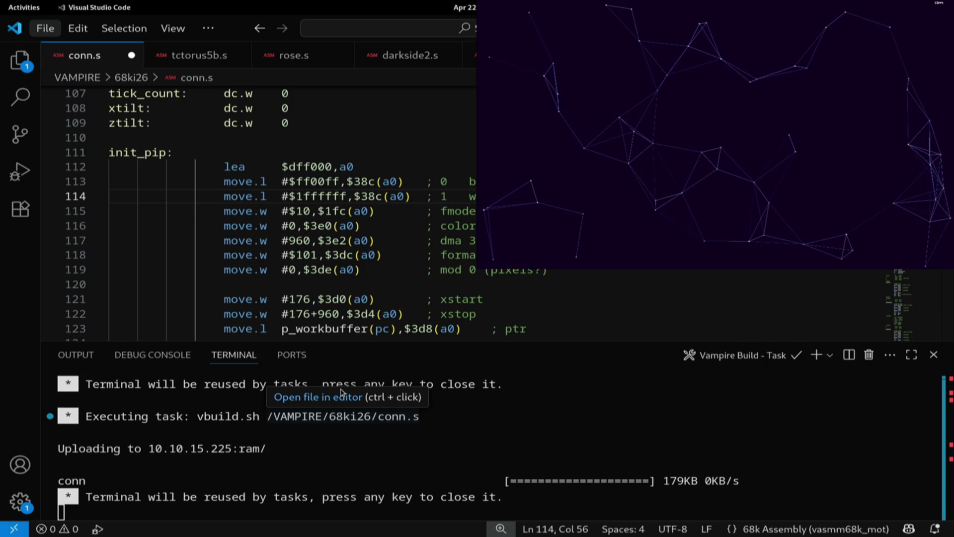
Step: On init_pip's $3d8(a0) pointer line, shorten p_workbuffer to p_buffer by deleting '_work'
key(Down)
key(Down)
key(Down)
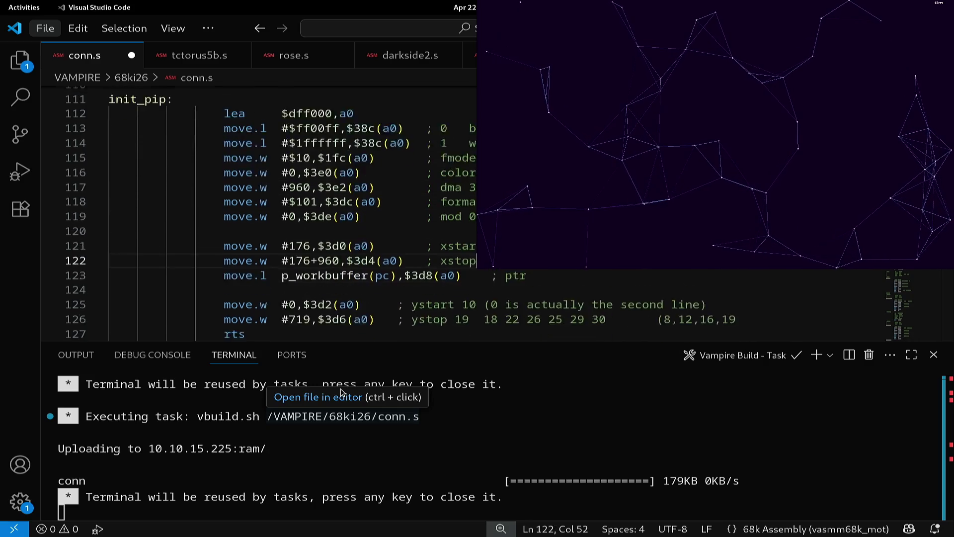
key(Down)
key(Down)
key(Down)
key(Up)
key(Up)
key(Up)
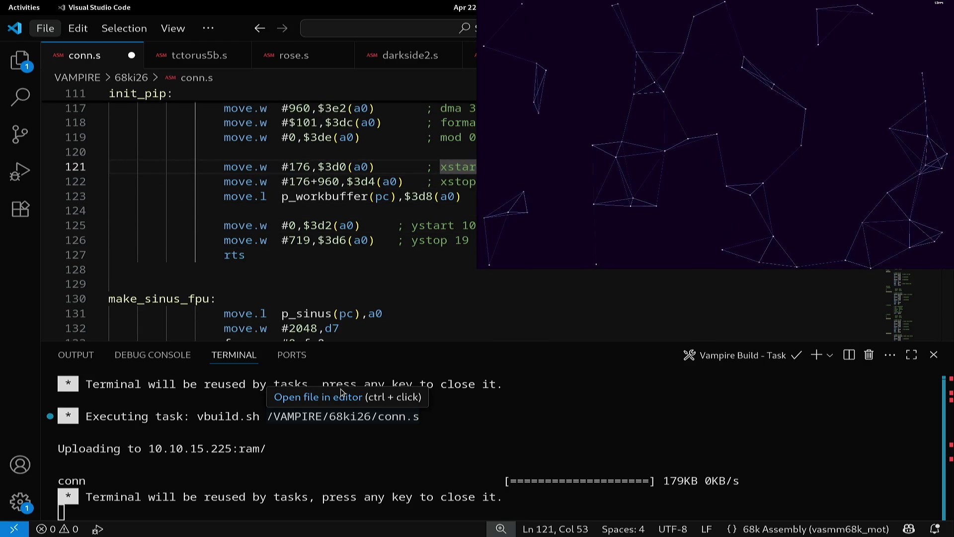
key(Down)
key(Down)
key(Left)
key(Left)
key(Left)
key(Left)
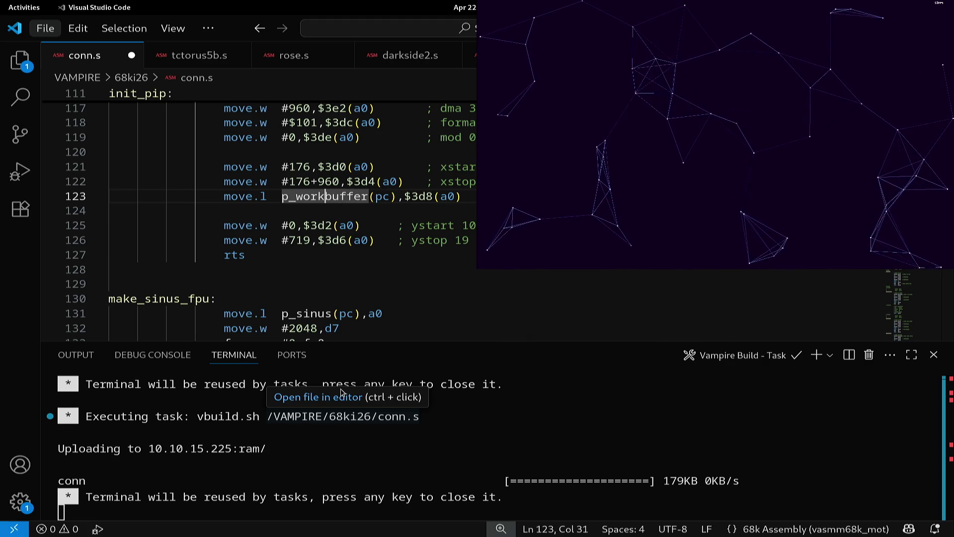
key(BackSpace)
key(BackSpace)
key(BackSpace)
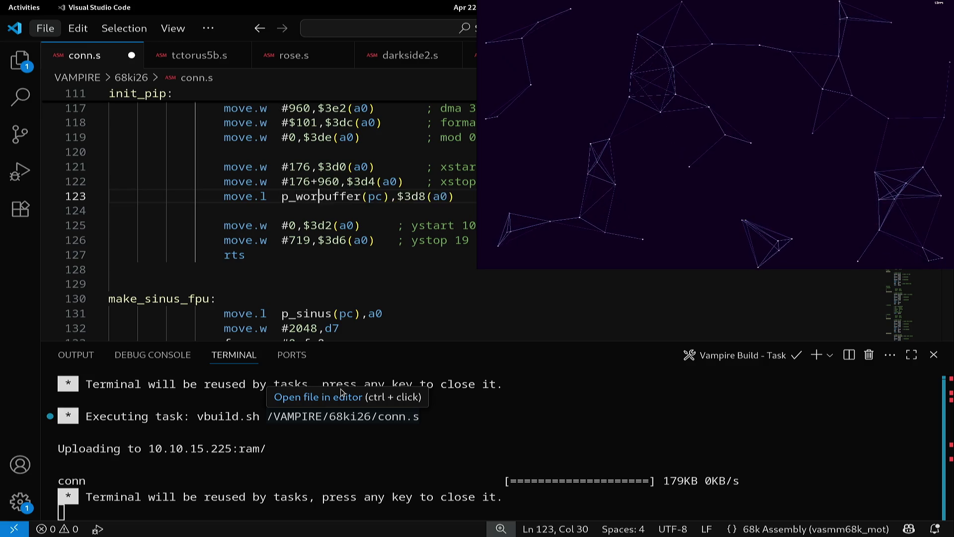
key(BackSpace)
key(BackSpace)
key(BackSpace)
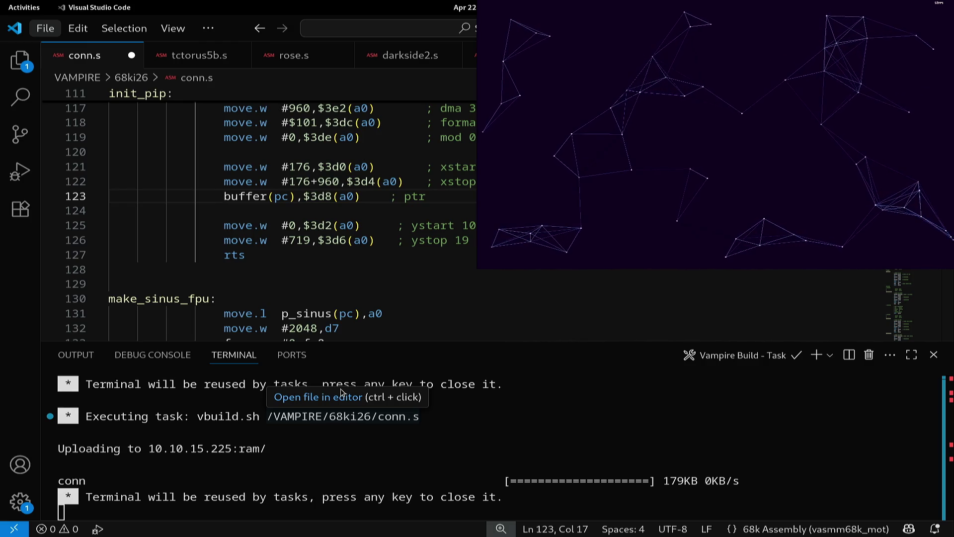
key(ctrl+z)
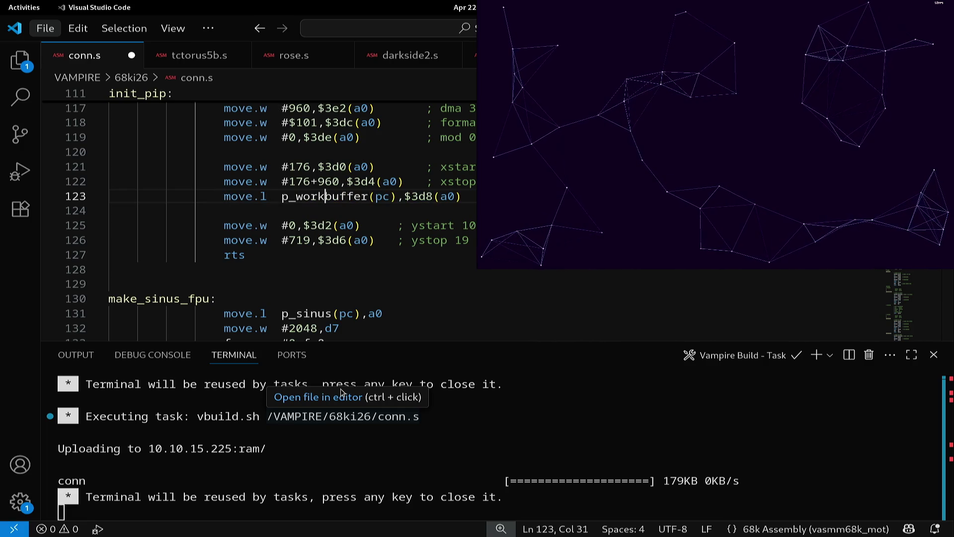
key(BackSpace)
key(BackSpace)
key(BackSpace)
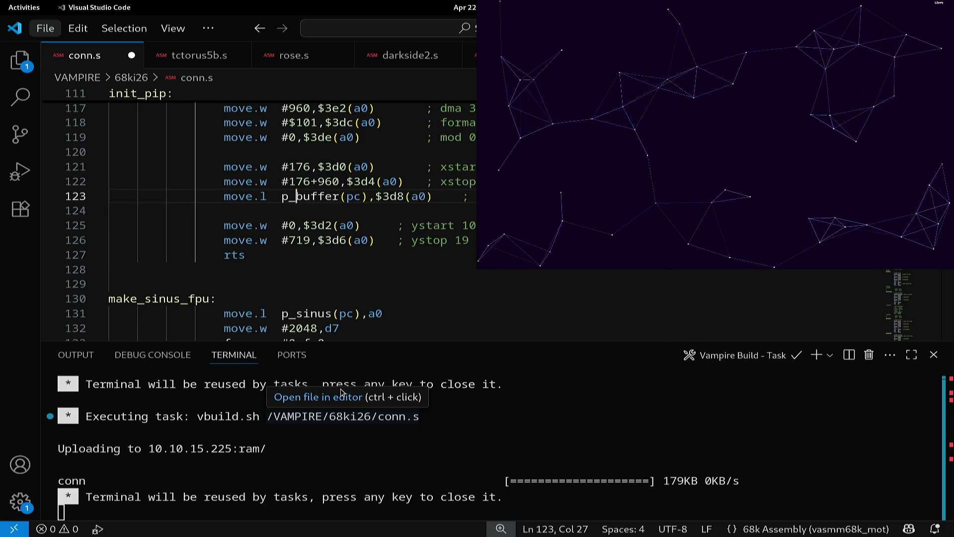